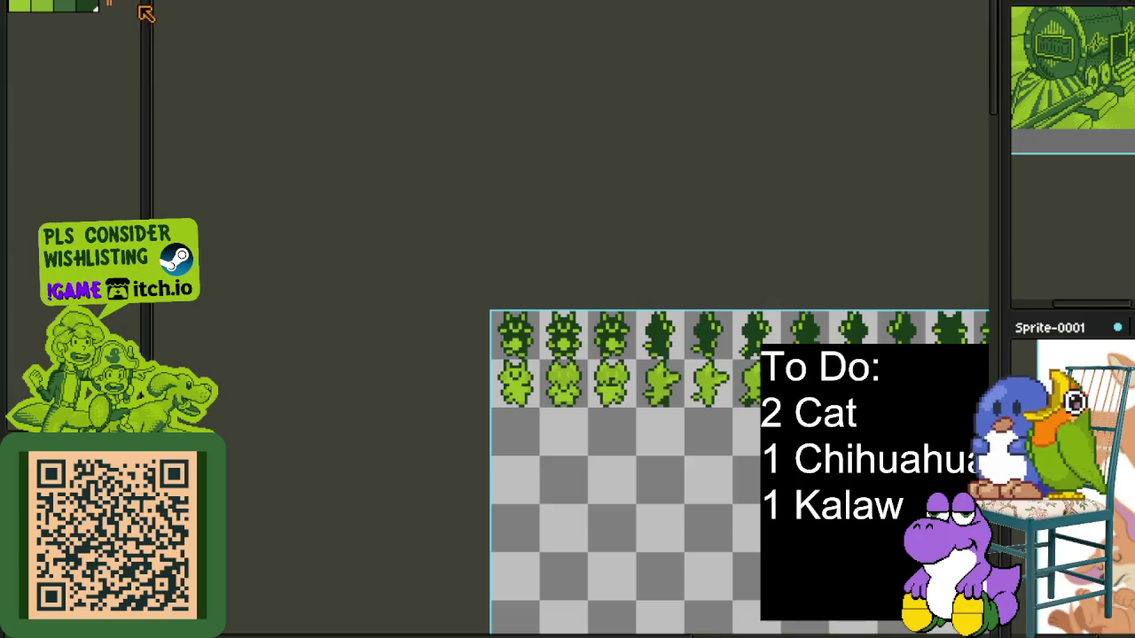
# Cycle through the open sprites with Ctrl+Tab to reach the overworld map sheet.
pyautogui.hotkey('ctrl', 'Tab')
pyautogui.hotkey('ctrl', 'Tab')
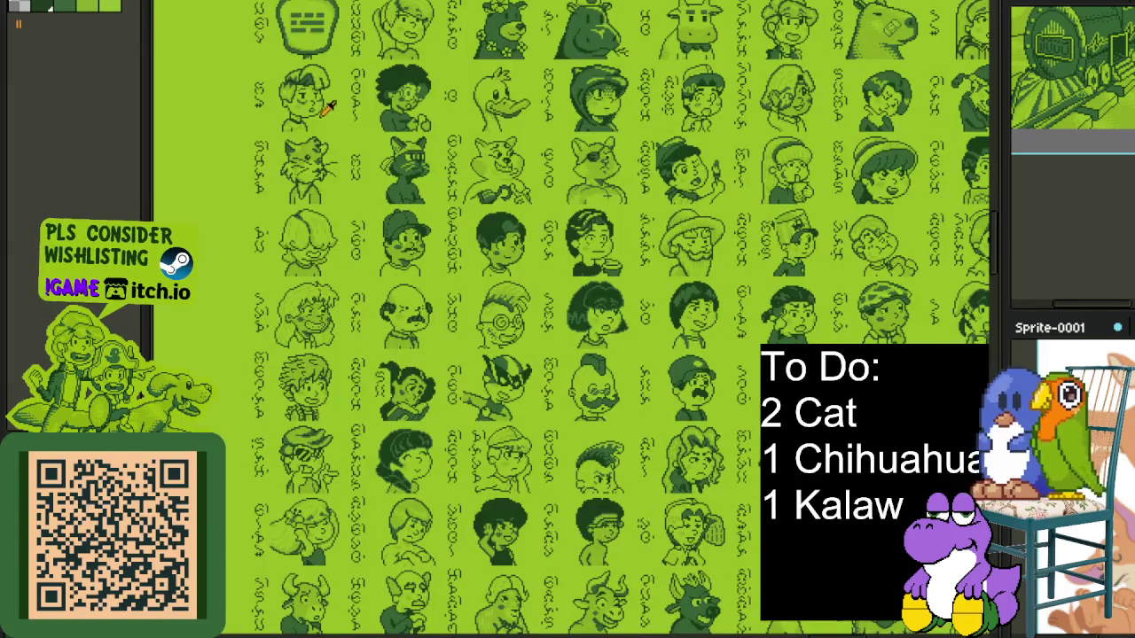
pyautogui.scroll(-3, 328, 106)
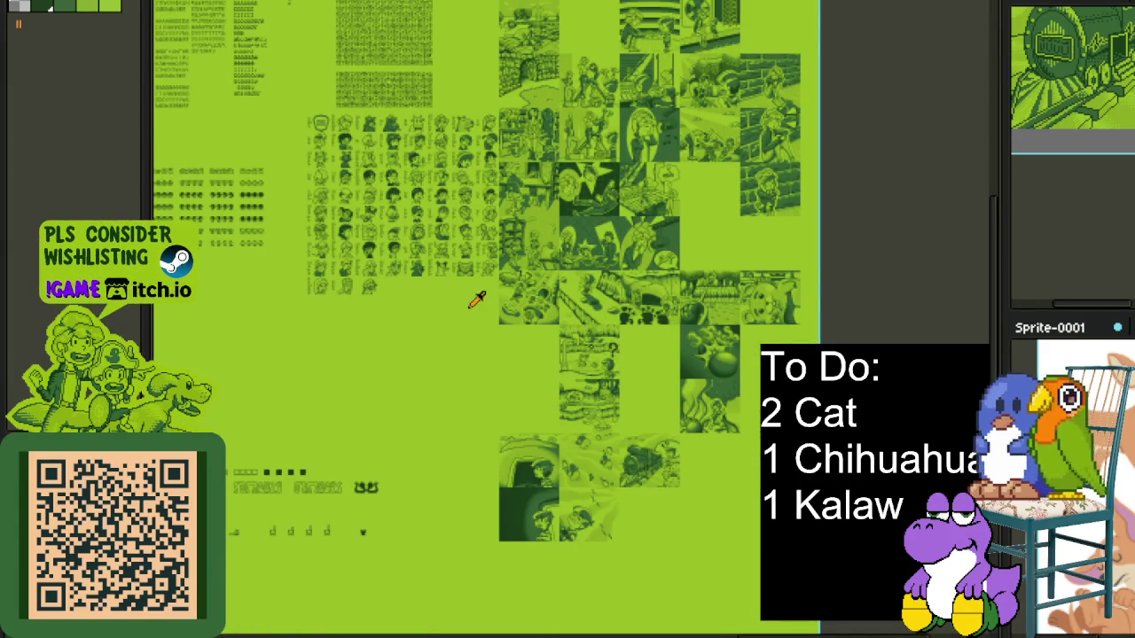
pyautogui.moveTo(407, 291); pyautogui.dragTo(477, 370)
pyautogui.hotkey('ctrl', 'Tab')
pyautogui.scroll(3, 646, 387)
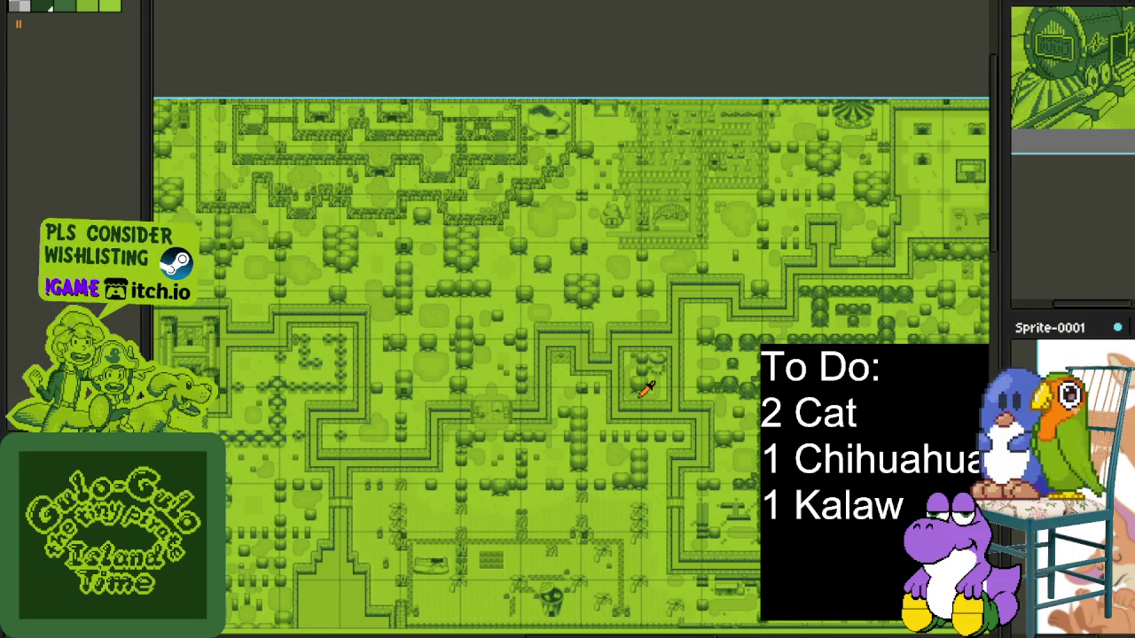
# Zoom out until the Menu, Inventory and Gear Screen layouts fill the view.
pyautogui.scroll(-1, 672, 195)
pyautogui.scroll(-1, 527, 278)
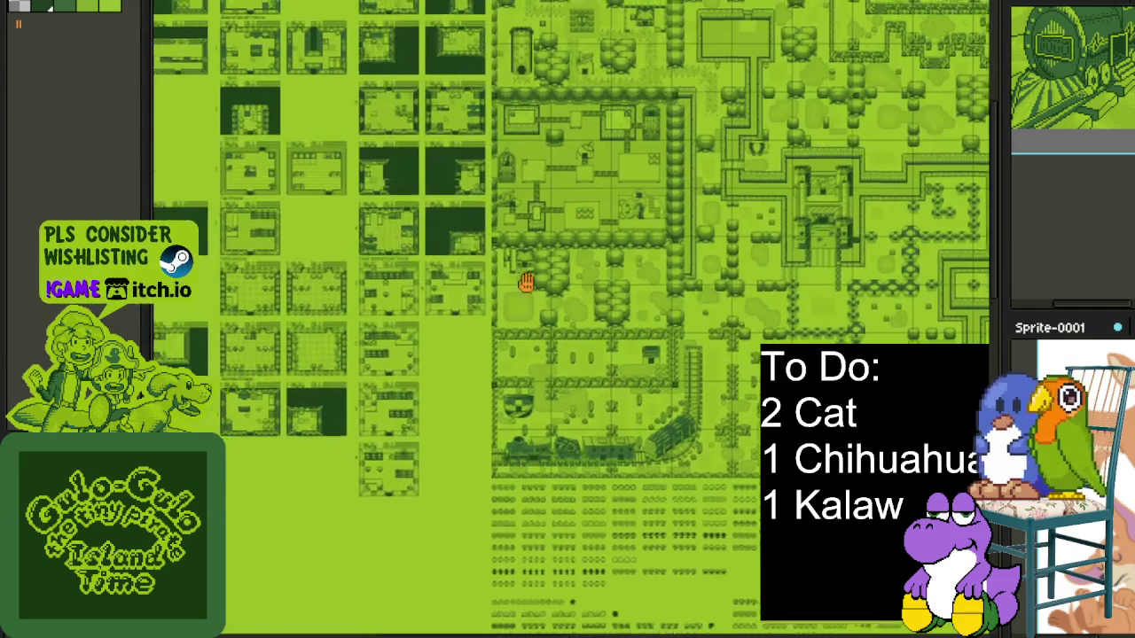
pyautogui.scroll(-1, 677, 317)
pyautogui.scroll(-1, 650, 213)
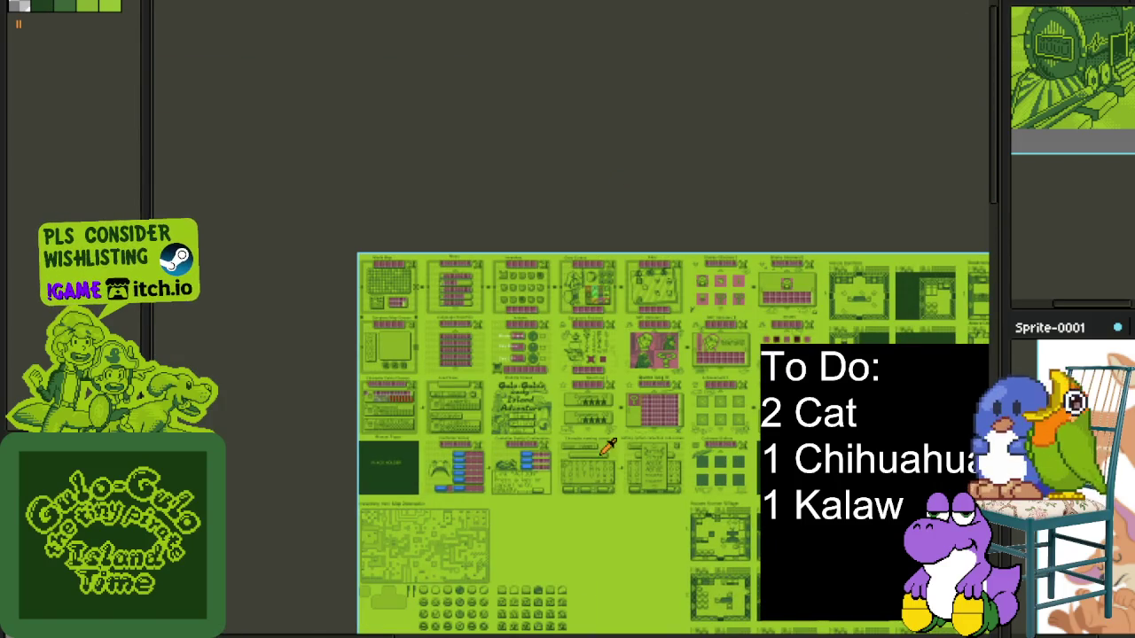
pyautogui.scroll(2, 608, 446)
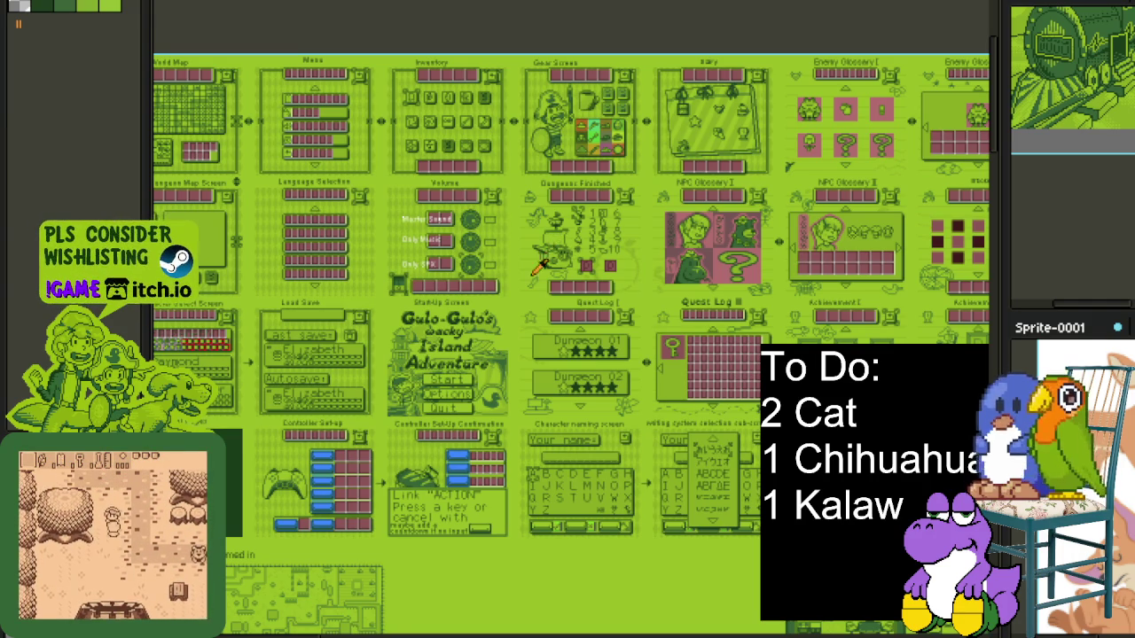
# Zoom into the Gear Screen and marquee-select the pirate boy and gear area.
pyautogui.scroll(-1, 591, 178)
pyautogui.scroll(2, 591, 178)
pyautogui.scroll(1, 462, 209)
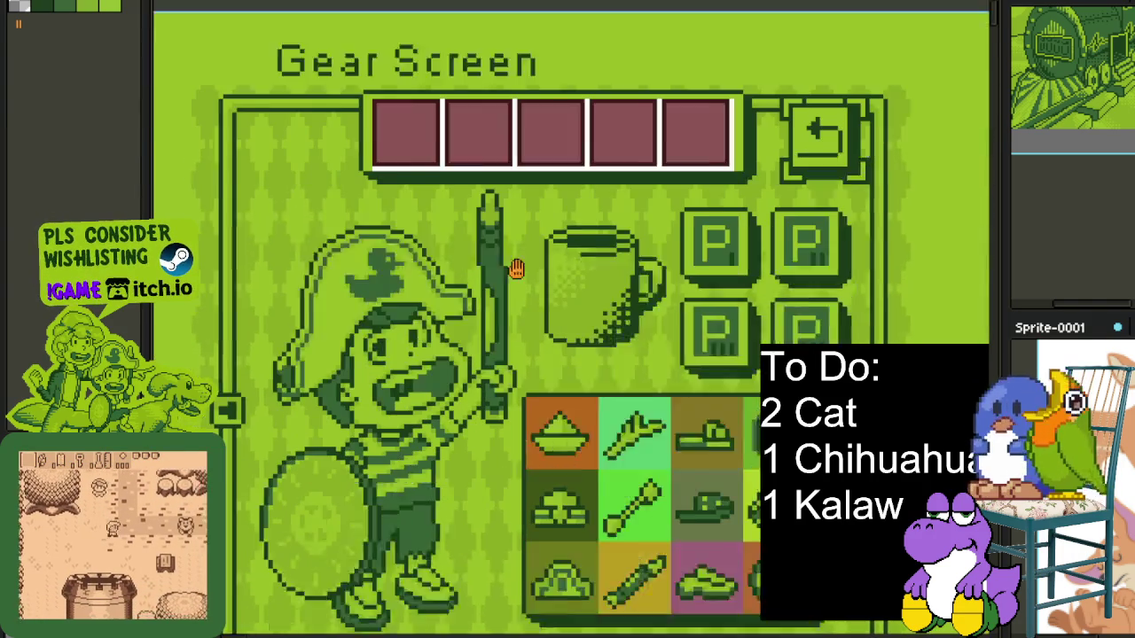
pyautogui.scroll(1, 335, 241)
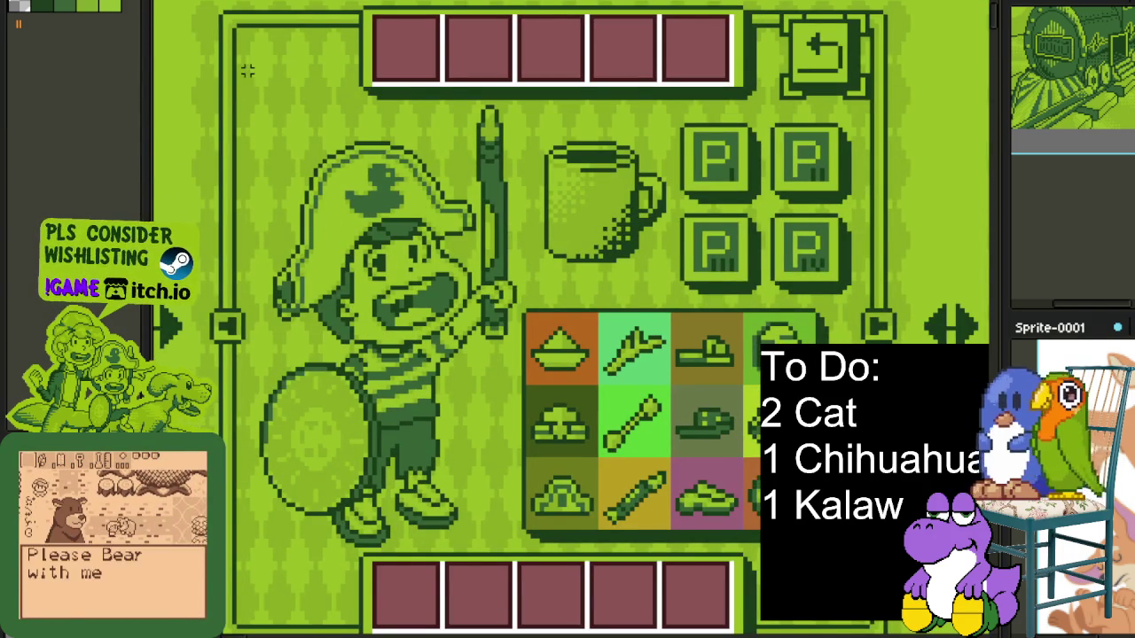
pyautogui.moveTo(247, 71); pyautogui.dragTo(647, 592)
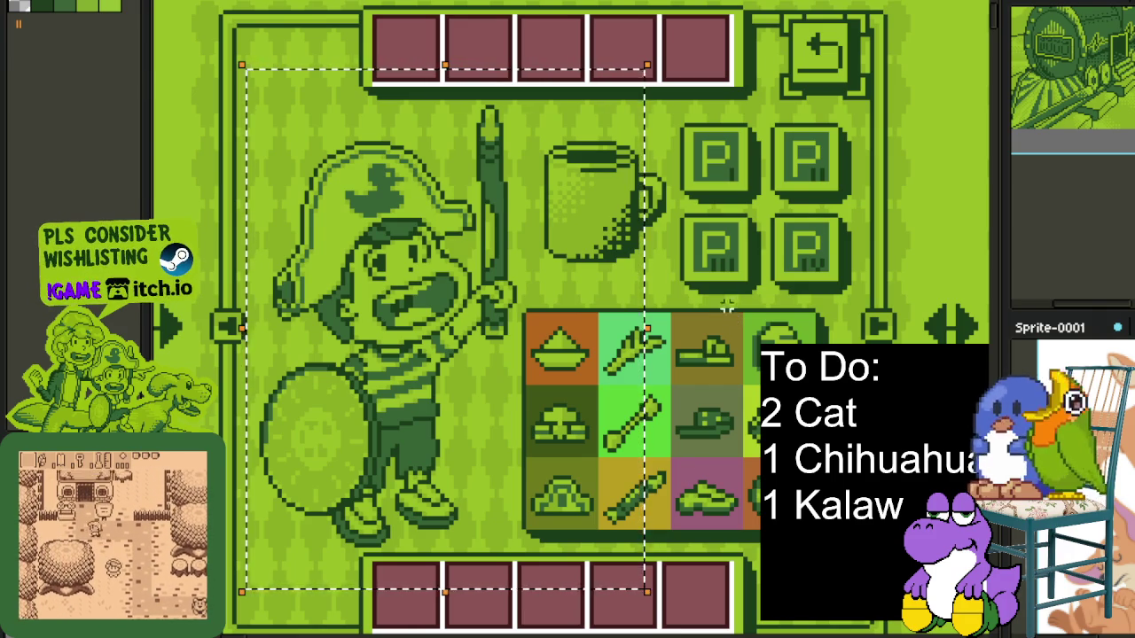
# Switch to the overworld map and font tile sheet.
pyautogui.scroll(-2, 726, 306)
pyautogui.hscroll(-3, 726, 306)
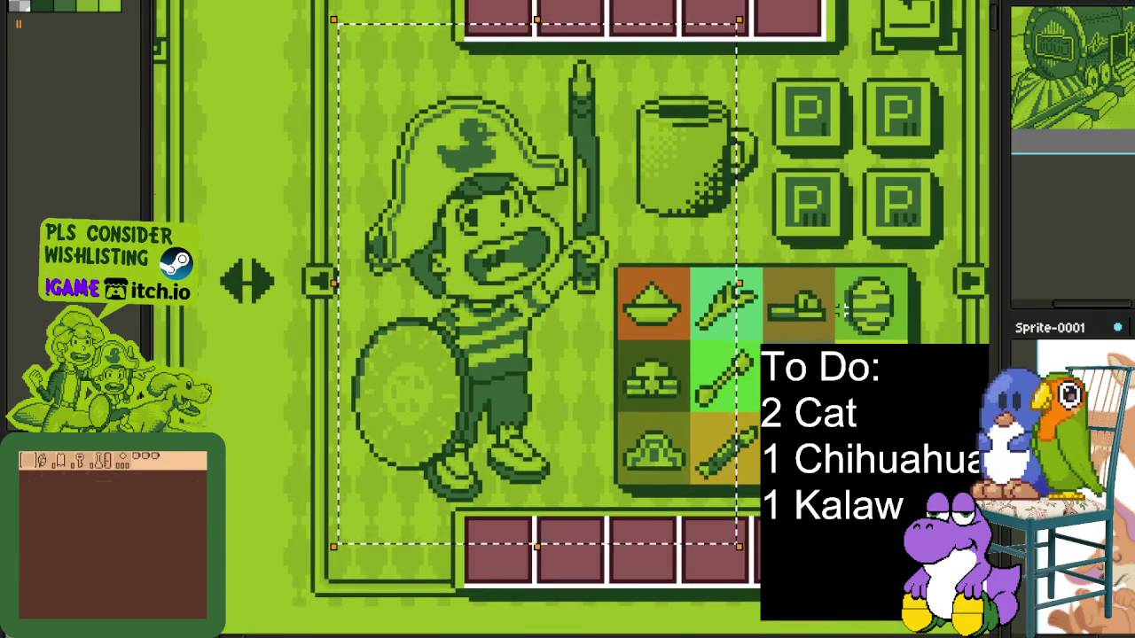
pyautogui.hotkey('ctrl', 'Tab')
pyautogui.scroll(5, 621, 301)
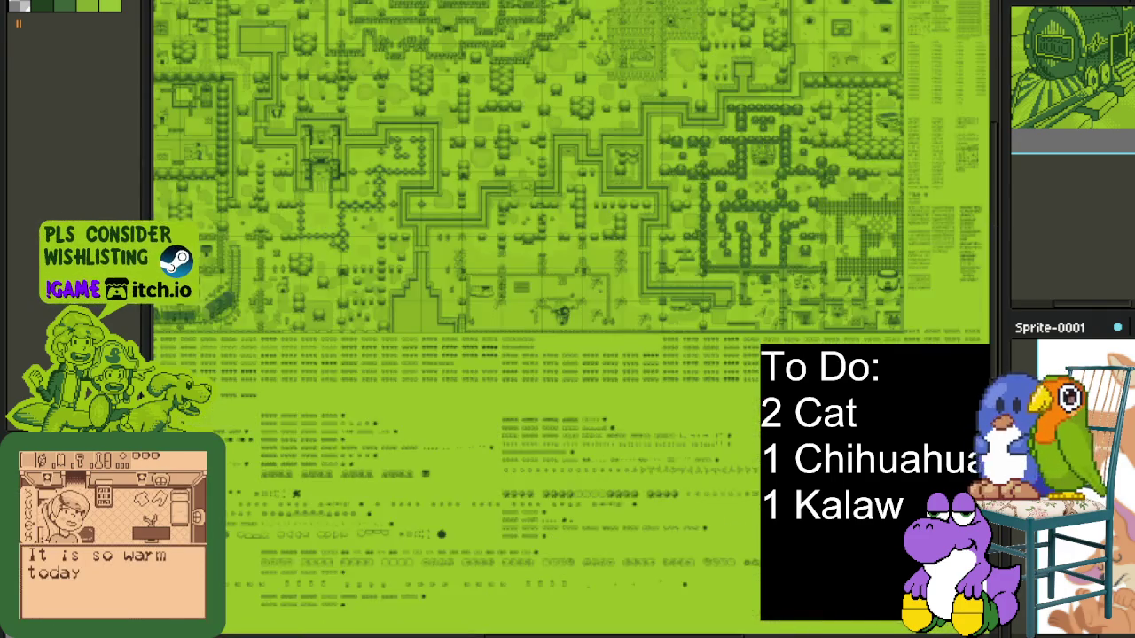
# Switch to the cutscene illustration sheet and zoom to survey its scenes.
pyautogui.hotkey('ctrl', 'Tab')
pyautogui.hotkey('ctrl', 'Tab')
pyautogui.hotkey('ctrl', 'Tab')
pyautogui.hotkey('ctrl', 'Tab')
pyautogui.hotkey('ctrl', 'Tab')
pyautogui.hotkey('ctrl', 'Tab')
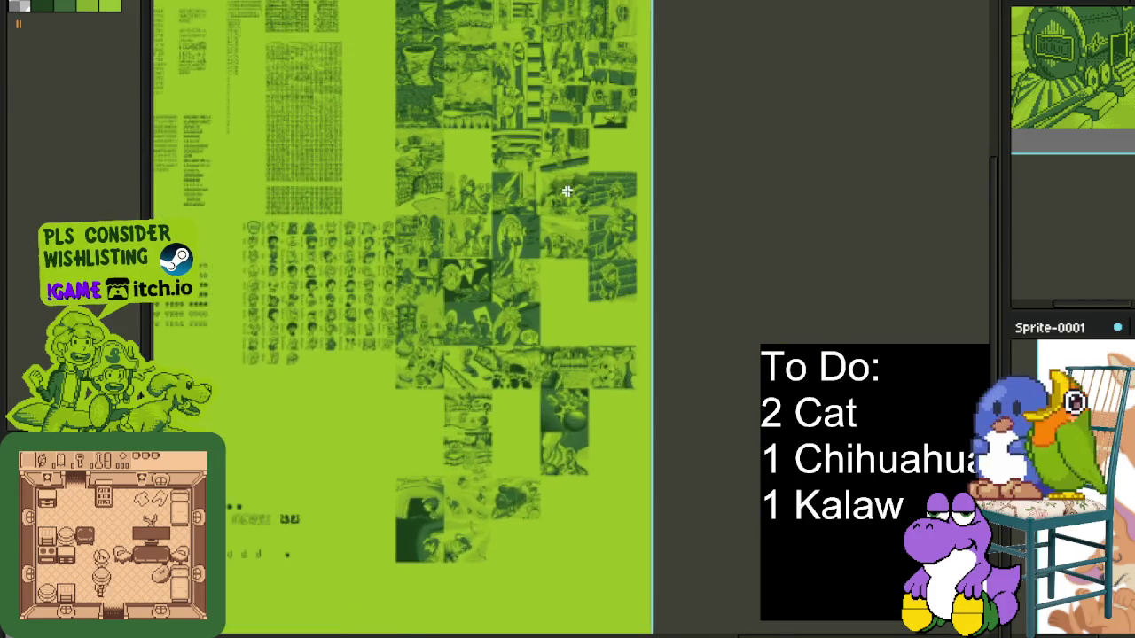
pyautogui.scroll(1, 566, 191)
pyautogui.scroll(-2, 394, 189)
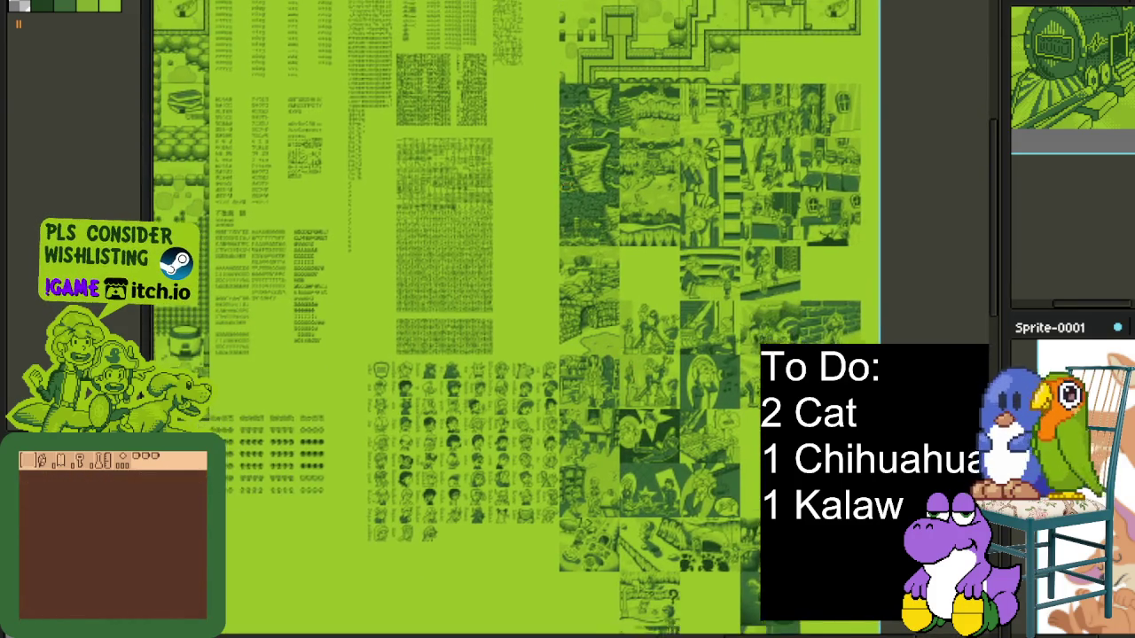
pyautogui.scroll(5, 489, 186)
pyautogui.scroll(5, 490, 187)
pyautogui.scroll(-2, 489, 186)
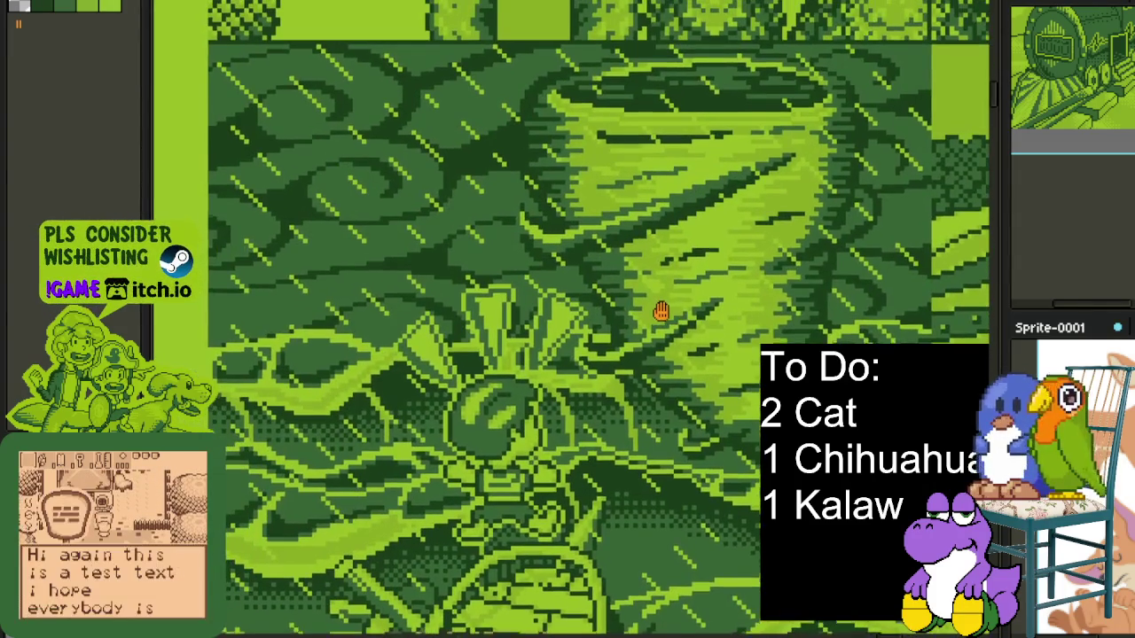
pyautogui.scroll(1, 585, 493)
pyautogui.scroll(1, 586, 492)
pyautogui.scroll(-5, 585, 492)
pyautogui.scroll(-3, 587, 362)
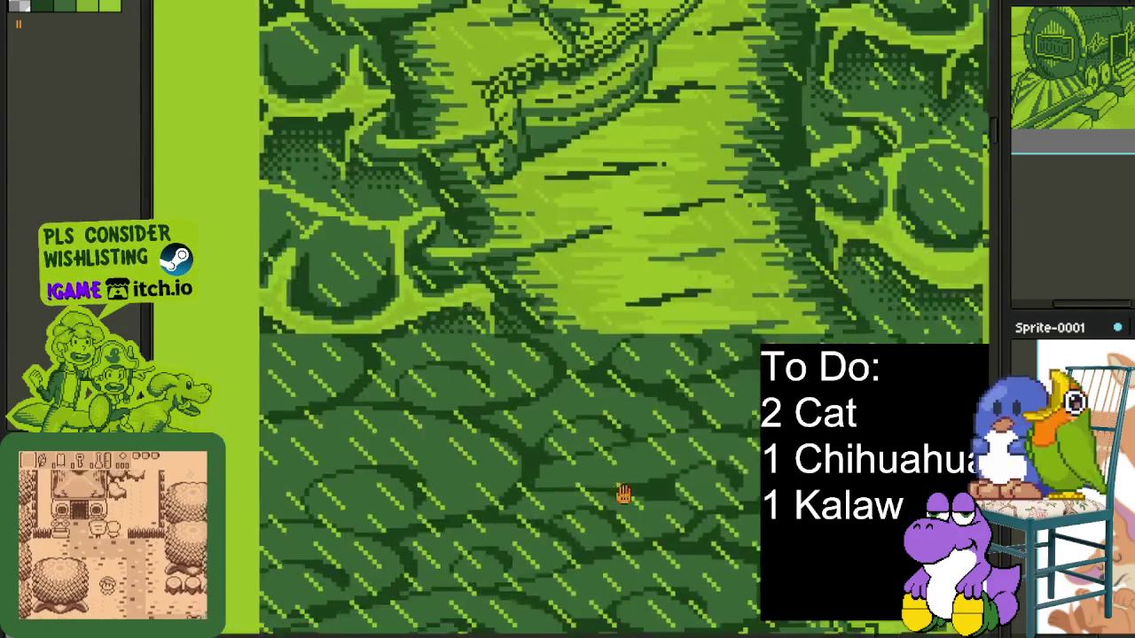
pyautogui.scroll(-3, 620, 493)
pyautogui.scroll(-2, 563, 390)
# Pan to the trees and tent scene.
pyautogui.moveTo(563, 390); pyautogui.dragTo(562, 254)
pyautogui.moveTo(626, 550)
pyautogui.mouseDown()
pyautogui.moveTo(627, 411)
pyautogui.moveTo(647, 248)
pyautogui.mouseUp()
pyautogui.moveTo(675, 405); pyautogui.dragTo(675, 308)
pyautogui.scroll(-2, 674, 307)
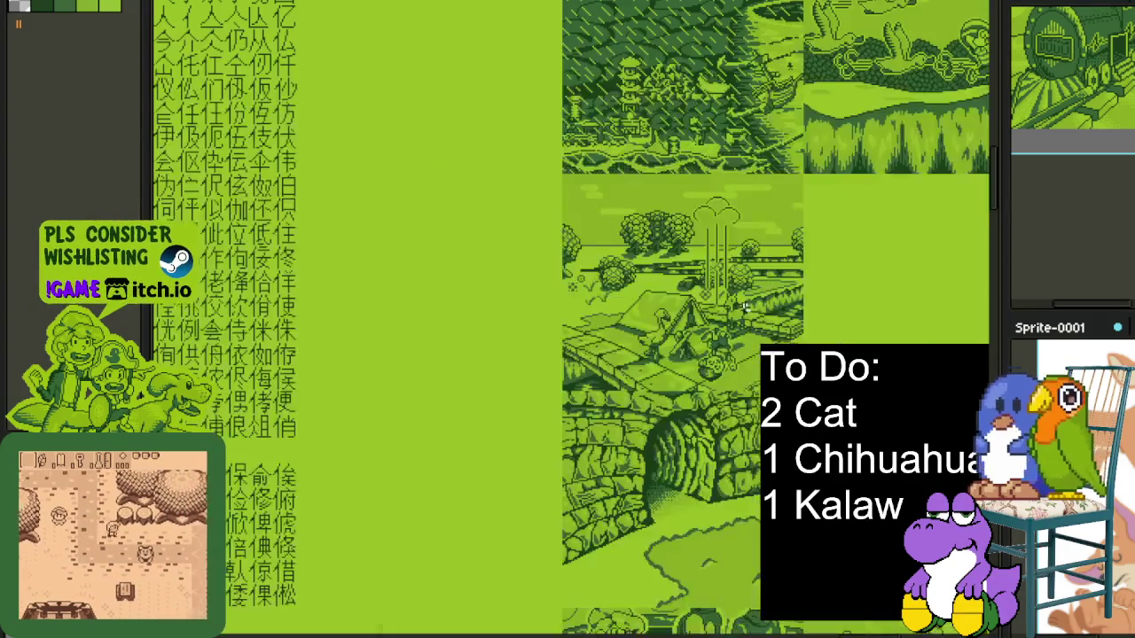
pyautogui.scroll(2, 627, 277)
# Look over the girl by the brick wall, then pan to the character portrait grid.
pyautogui.moveTo(627, 277); pyautogui.dragTo(389, 181)
pyautogui.scroll(2, 390, 181)
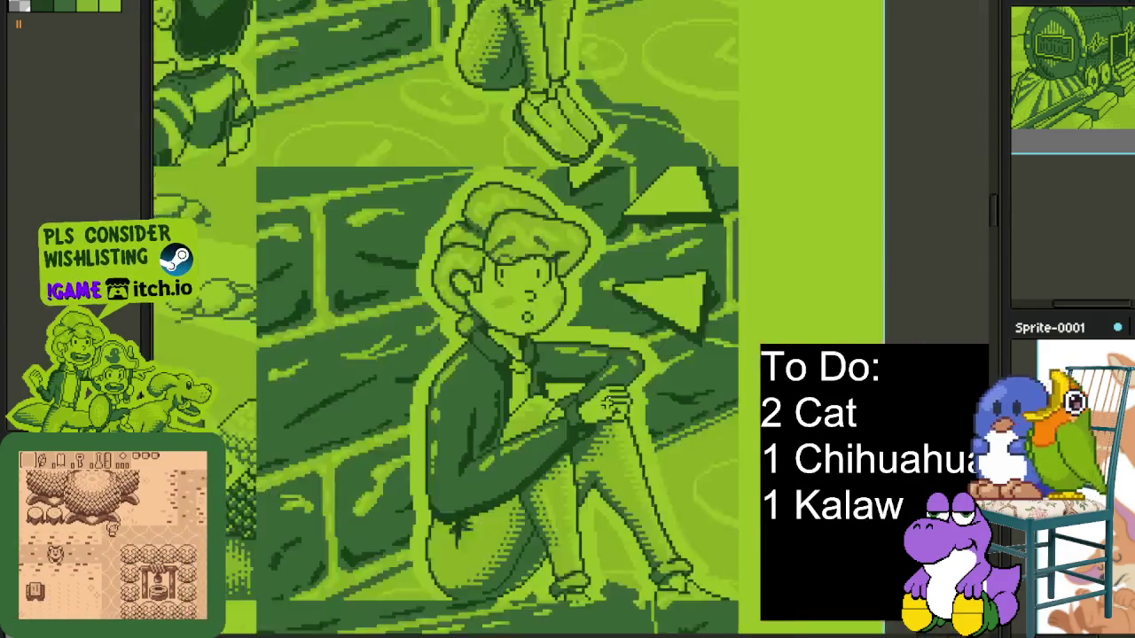
pyautogui.scroll(1, 389, 181)
pyautogui.scroll(-1, 519, 216)
pyautogui.scroll(-1, 520, 216)
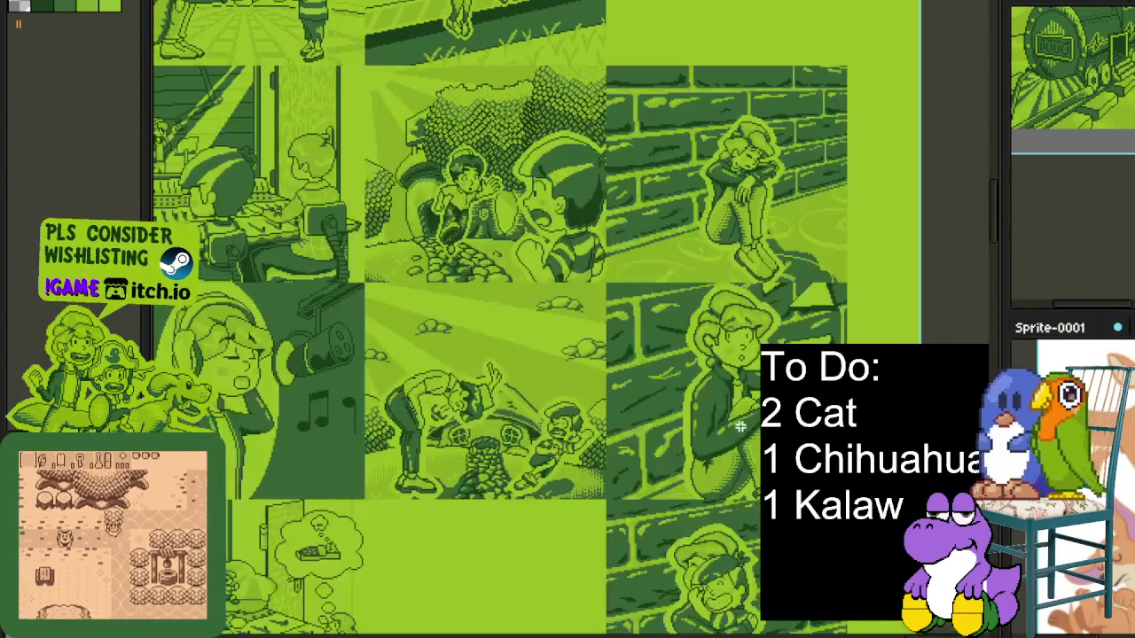
pyautogui.scroll(1, 520, 216)
pyautogui.scroll(1, 520, 215)
pyautogui.scroll(-2, 329, 408)
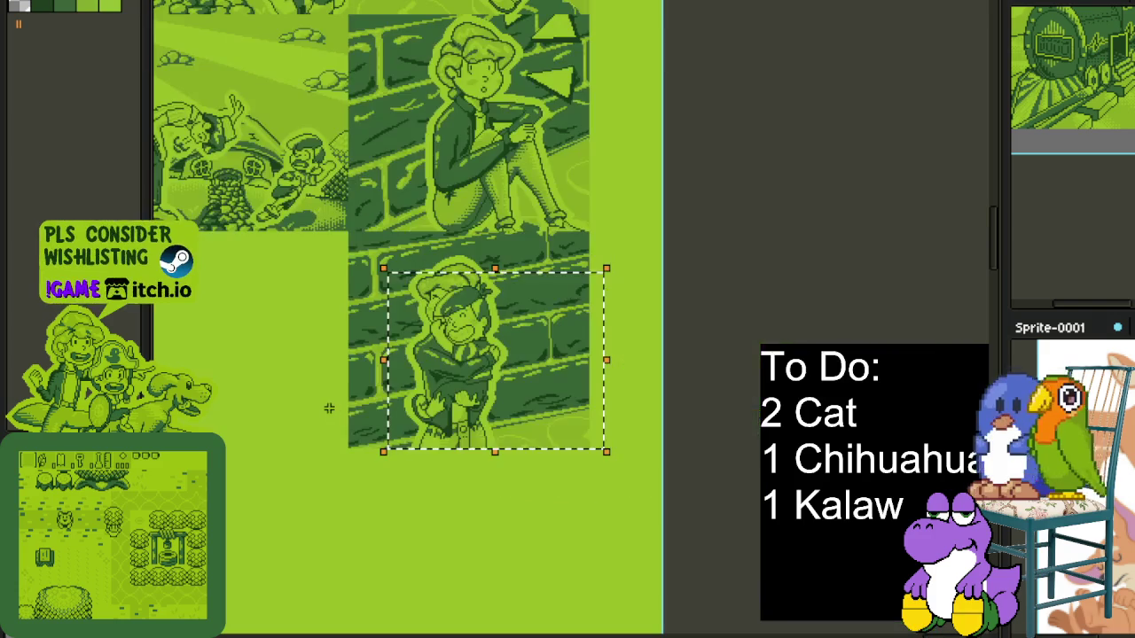
pyautogui.moveTo(322, 415)
pyautogui.mouseDown()
pyautogui.moveTo(290, 335)
pyautogui.moveTo(605, 411)
pyautogui.mouseUp()
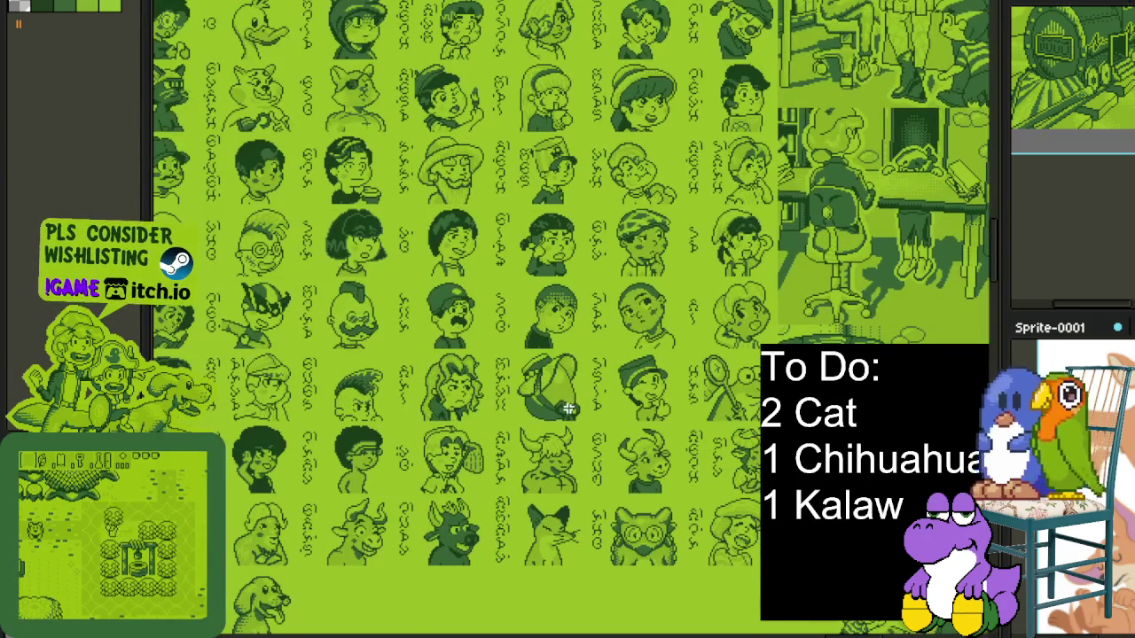
# Zoom into the menu and room screens, closing in on Dungeons Finished.
pyautogui.scroll(-2, 628, 370)
pyautogui.scroll(-2, 588, 358)
pyautogui.scroll(4, 588, 358)
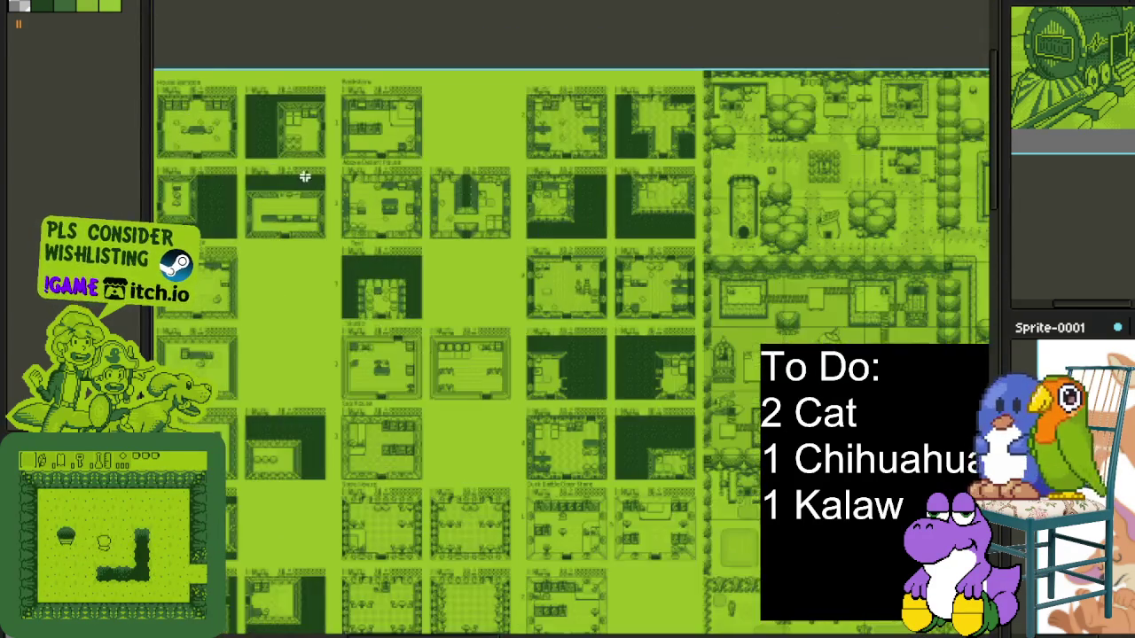
pyautogui.moveTo(304, 177); pyautogui.dragTo(377, 238)
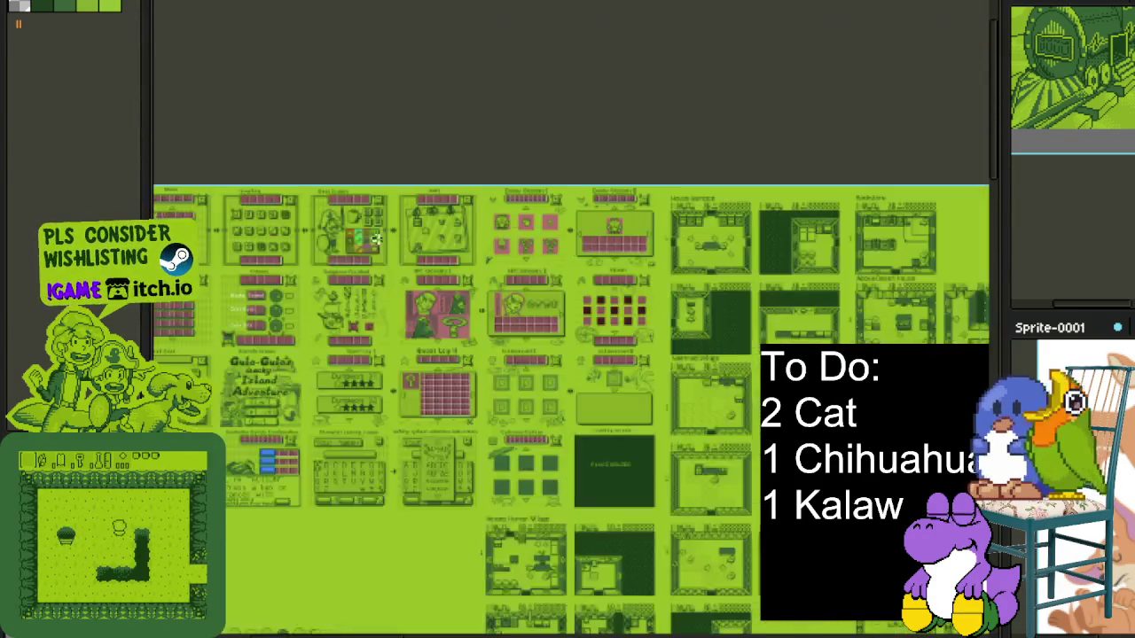
pyautogui.scroll(2, 377, 238)
pyautogui.scroll(2, 355, 212)
pyautogui.scroll(2, 302, 151)
pyautogui.scroll(1, 286, 126)
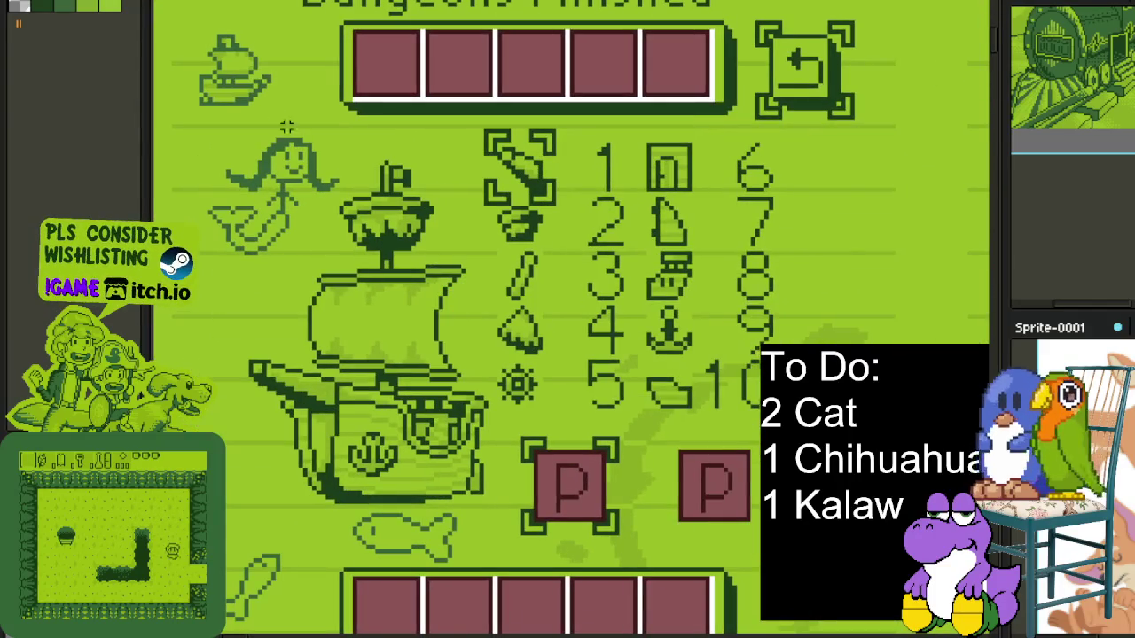
# Clear the icon selection and pan out to the house interior screens.
pyautogui.hotkey('ctrl', 'd')
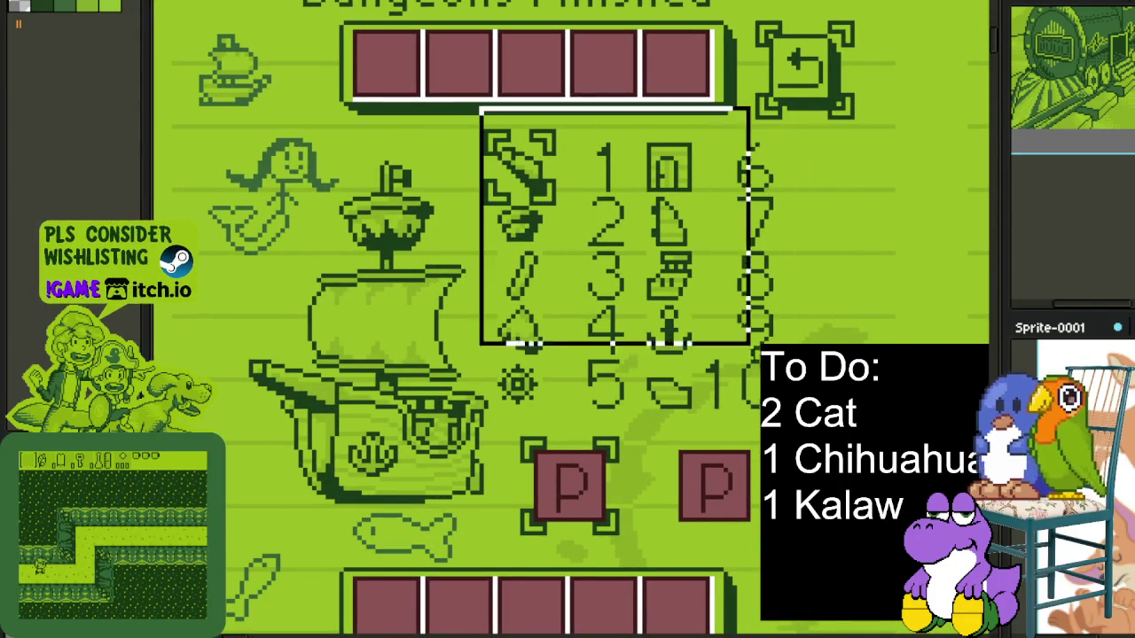
pyautogui.scroll(-2, 656, 319)
pyautogui.scroll(-2, 657, 319)
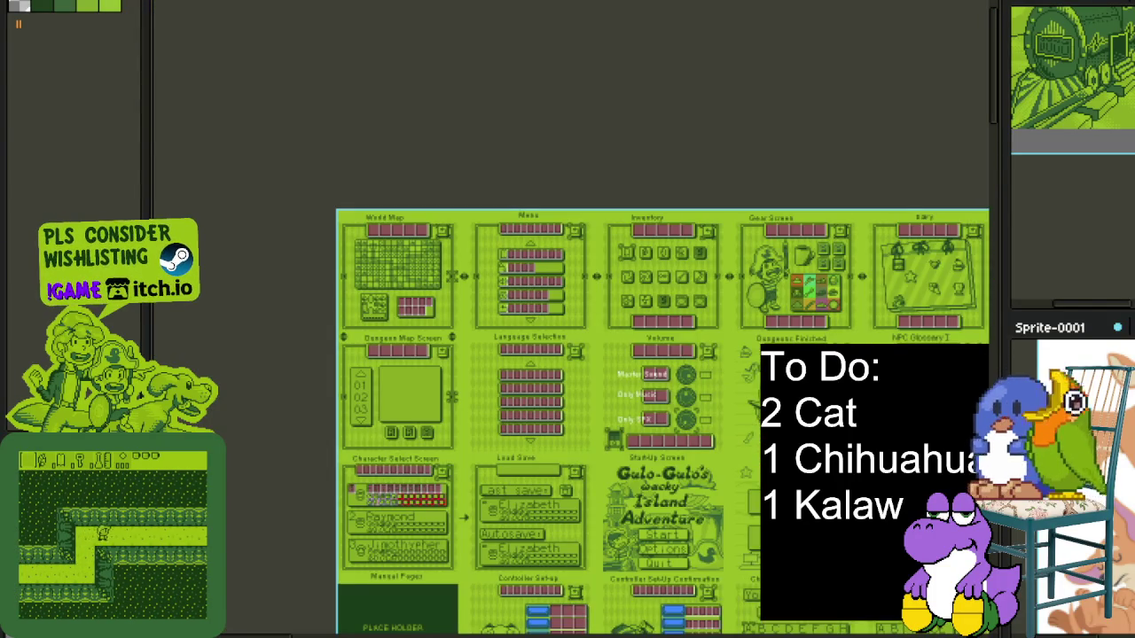
pyautogui.moveTo(621, 612); pyautogui.dragTo(254, 221)
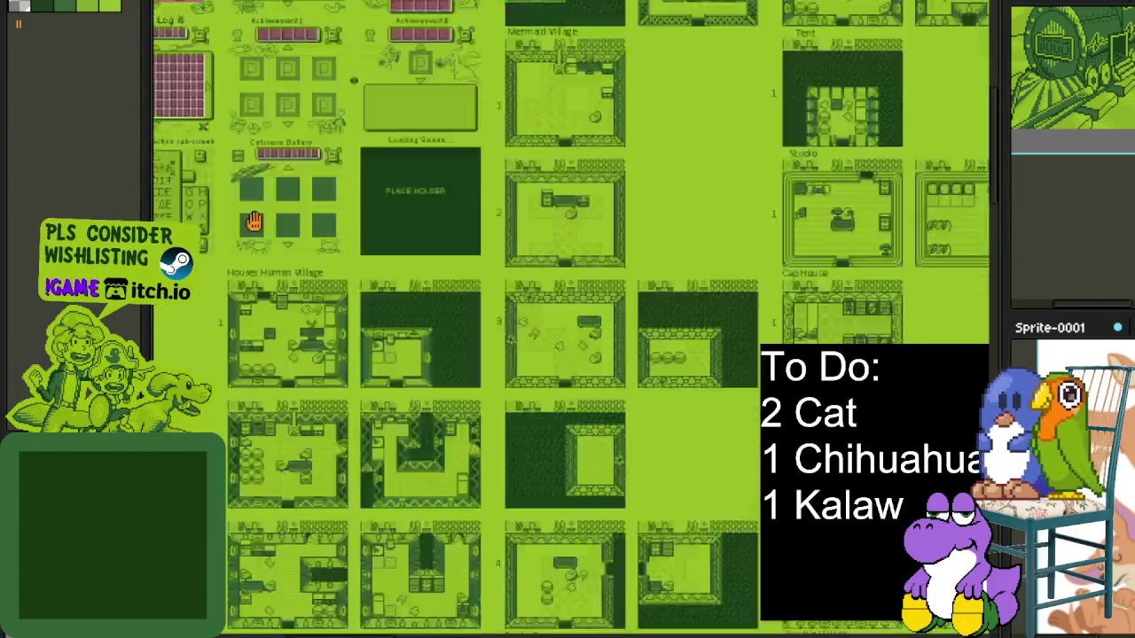
pyautogui.hscroll(5, 257, 226)
pyautogui.hscroll(5, 266, 244)
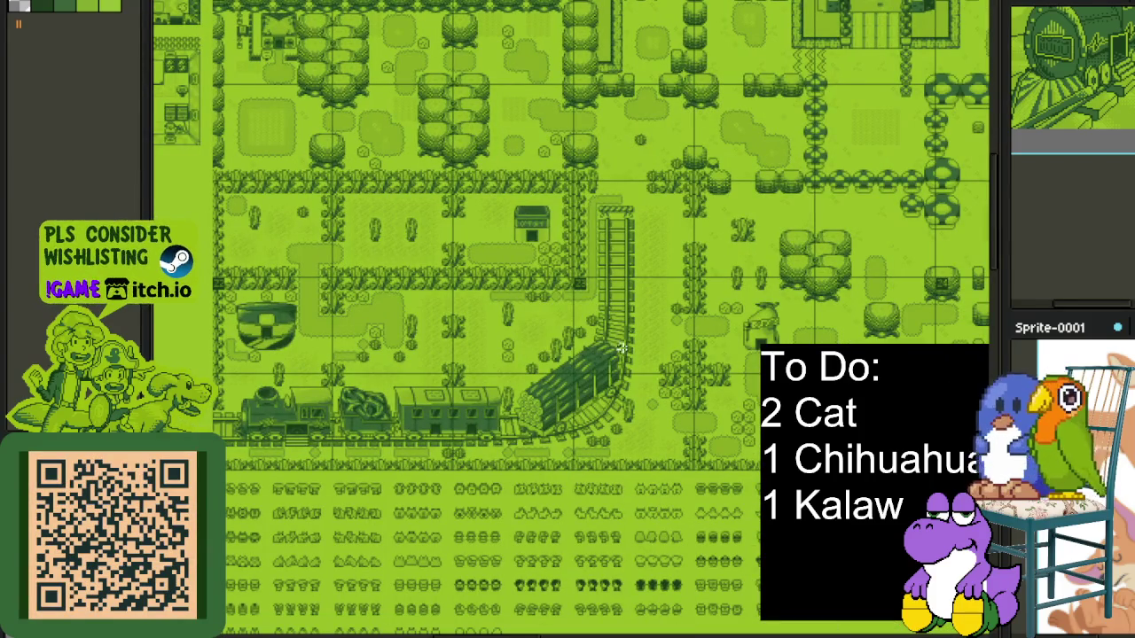
# Zoom in on the overworld map's paths and hedges.
pyautogui.scroll(1, 656, 390)
pyautogui.scroll(1, 666, 391)
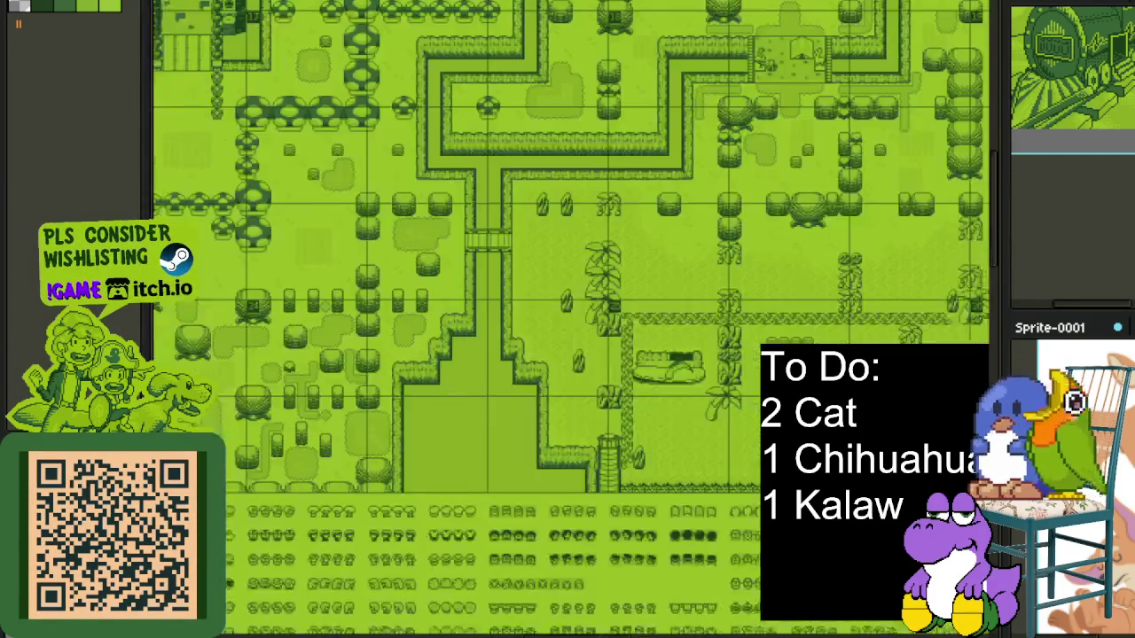
pyautogui.scroll(1, 671, 393)
pyautogui.scroll(-2, 671, 393)
pyautogui.scroll(-1, 532, 364)
pyautogui.scroll(-5, 533, 363)
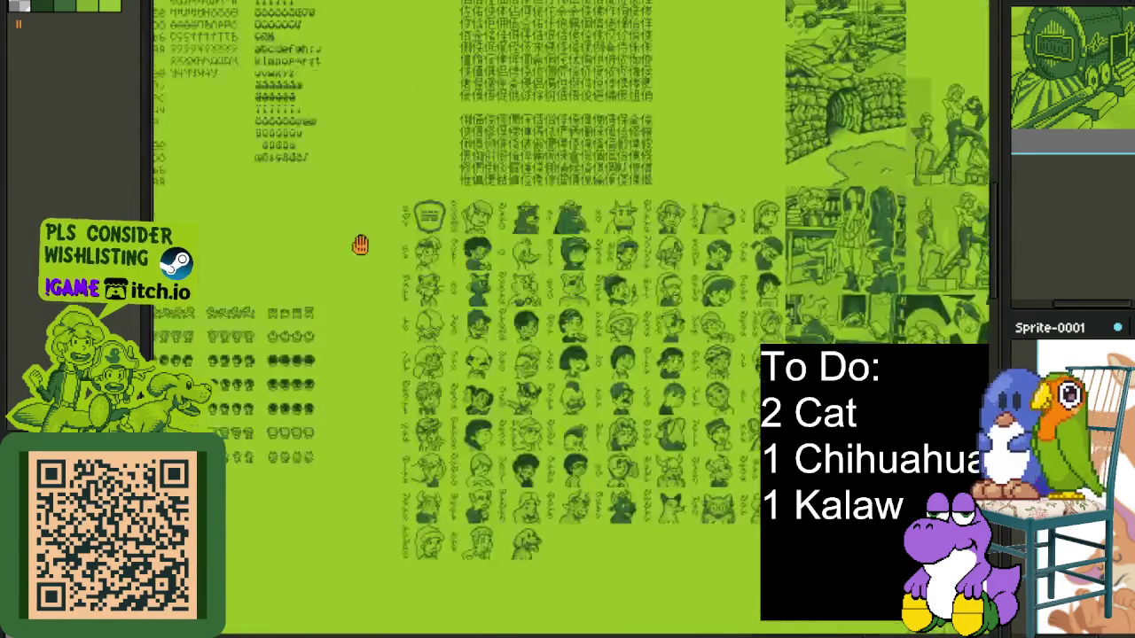
pyautogui.scroll(3, 532, 364)
pyautogui.scroll(-1, 532, 364)
pyautogui.hscroll(-2, 532, 364)
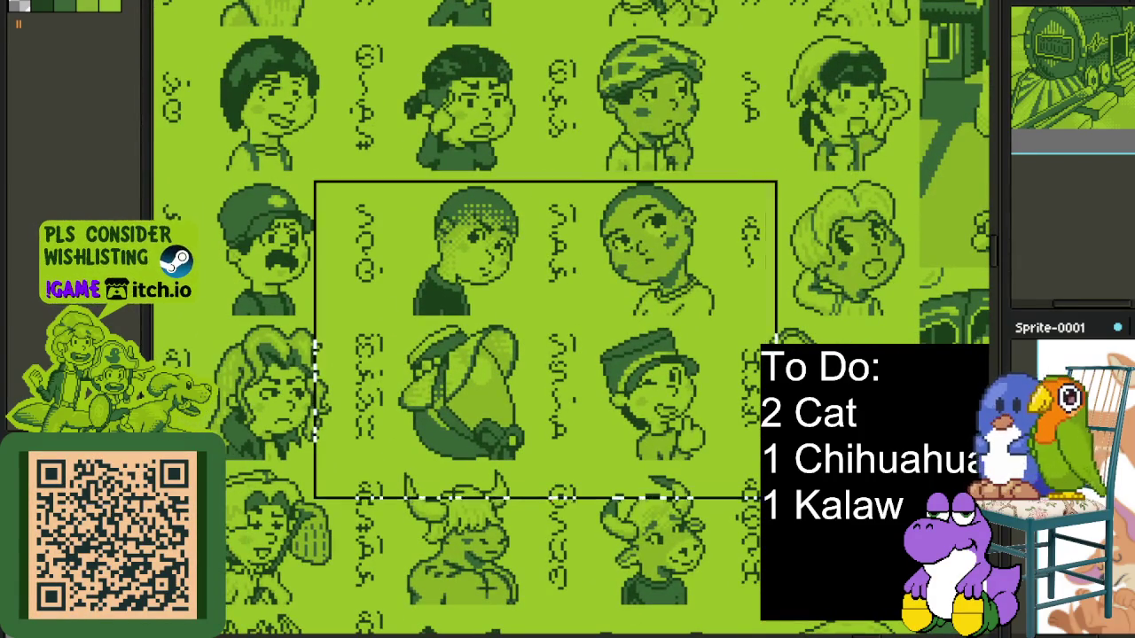
pyautogui.scroll(-1, 532, 363)
pyautogui.hscroll(1, 532, 364)
pyautogui.scroll(-2, 533, 364)
pyautogui.hscroll(-4, 400, 311)
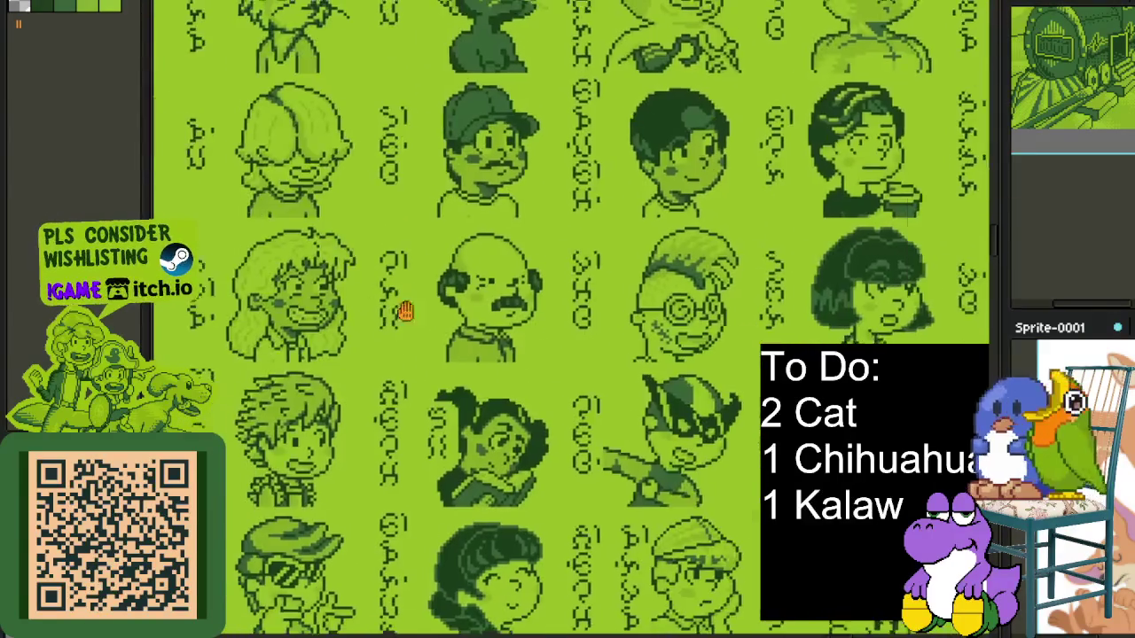
pyautogui.moveTo(400, 312)
pyautogui.mouseDown()
pyautogui.moveTo(487, 366)
pyautogui.moveTo(375, 552)
pyautogui.mouseUp()
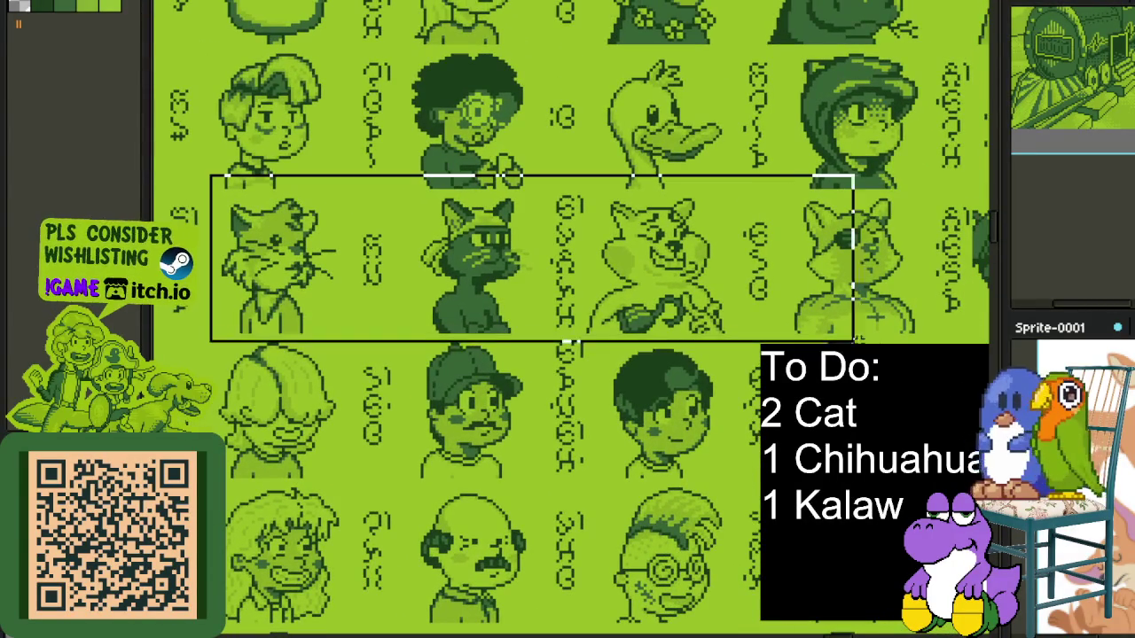
pyautogui.scroll(2, 375, 280)
pyautogui.scroll(1, 304, 271)
pyautogui.moveTo(629, 332)
pyautogui.mouseDown()
pyautogui.moveTo(721, 352)
pyautogui.moveTo(390, 346)
pyautogui.mouseUp()
pyautogui.hscroll(3, 633, 398)
pyautogui.hscroll(-2, 709, 413)
pyautogui.hscroll(2, 478, 361)
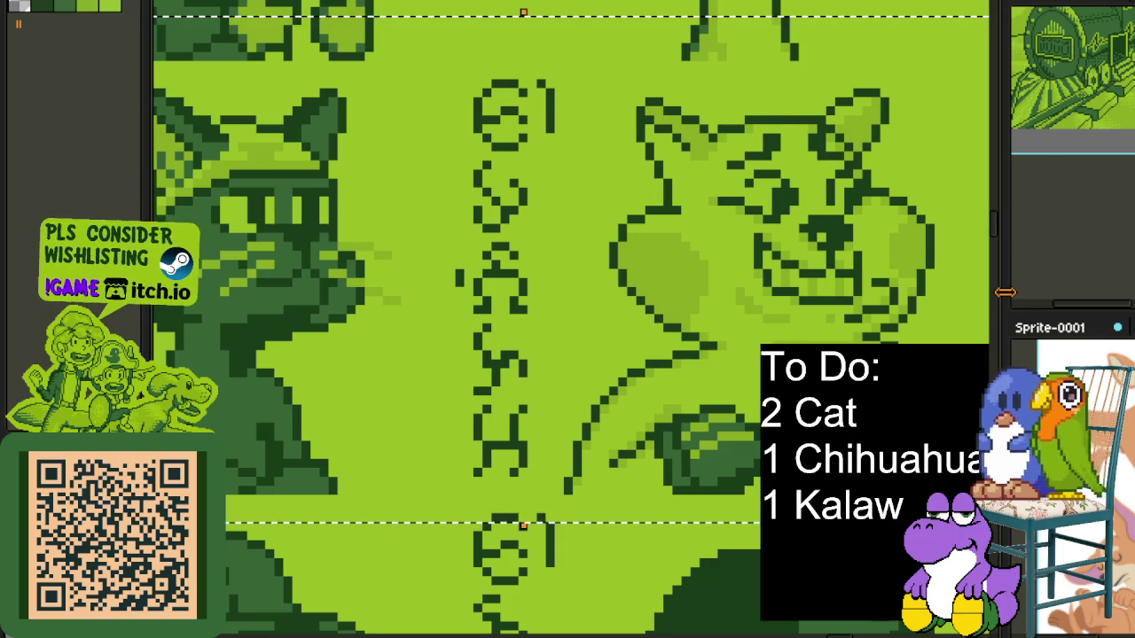
pyautogui.moveTo(1005, 292); pyautogui.dragTo(1109, 293)
pyautogui.hscroll(4, 789, 328)
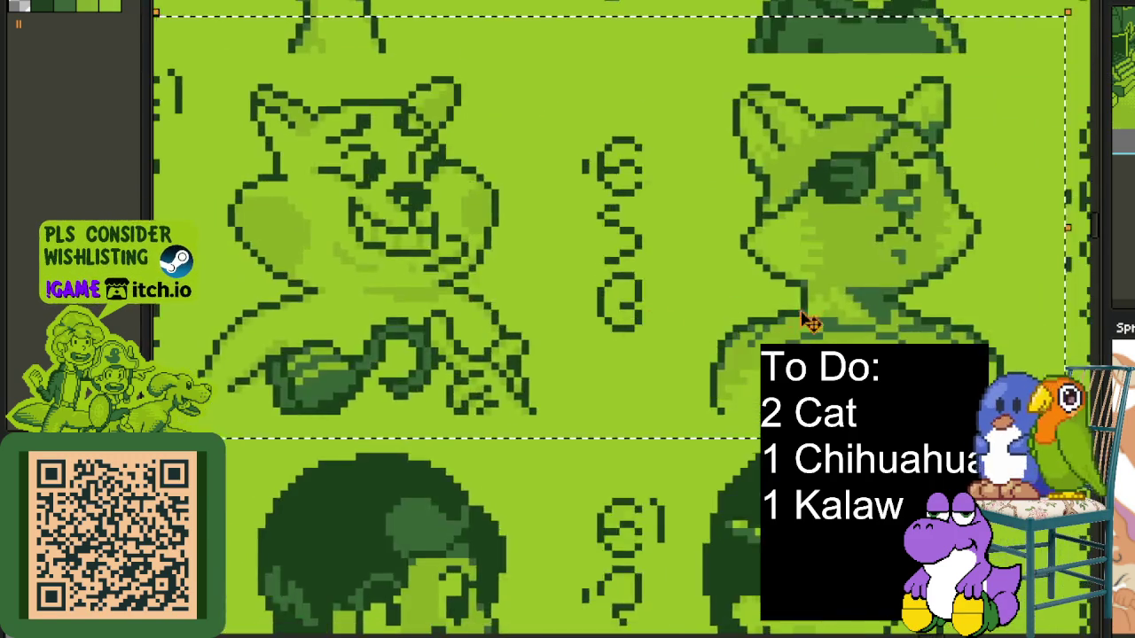
pyautogui.hscroll(3, 809, 322)
pyautogui.moveTo(311, 65); pyautogui.dragTo(732, 396)
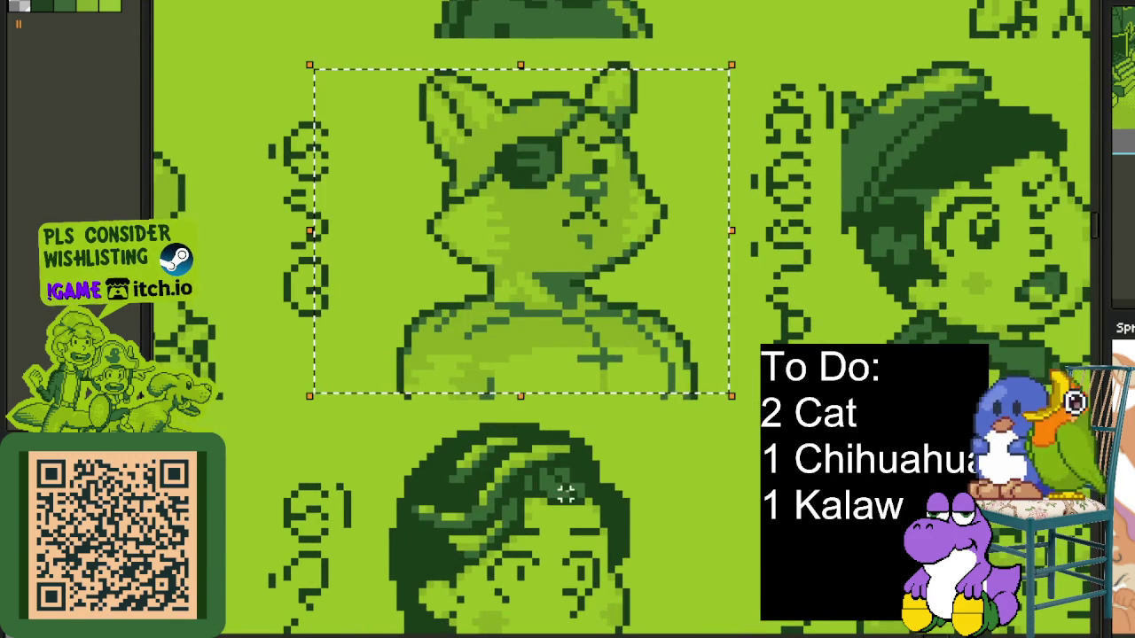
pyautogui.scroll(-1, 621, 496)
pyautogui.scroll(-2, 604, 600)
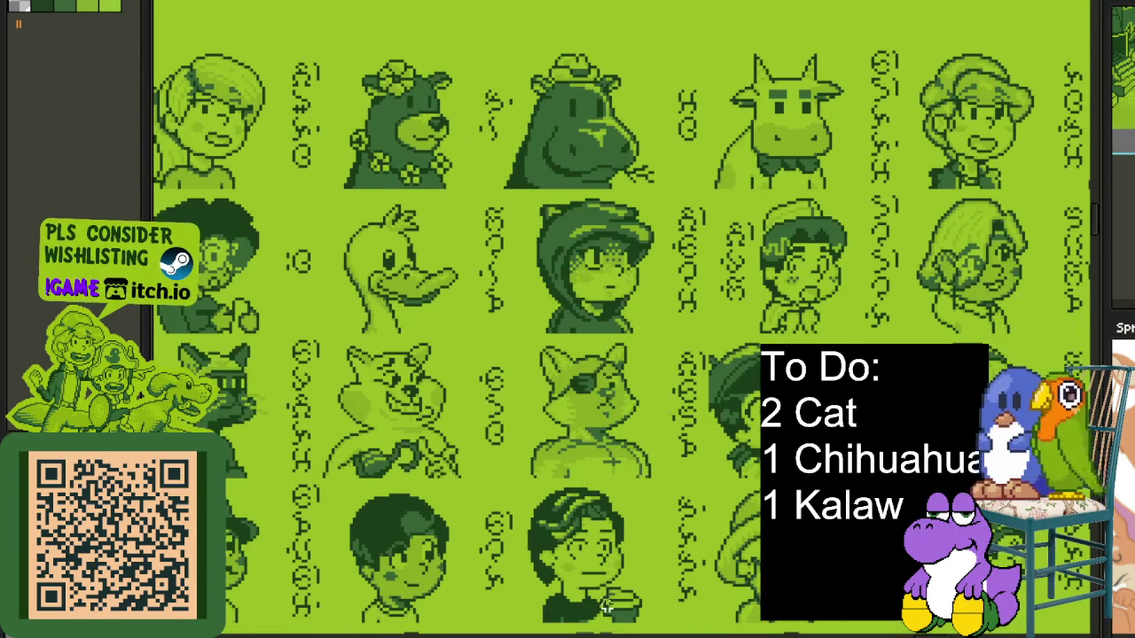
pyautogui.scroll(-5, 606, 606)
pyautogui.scroll(-2, 739, 299)
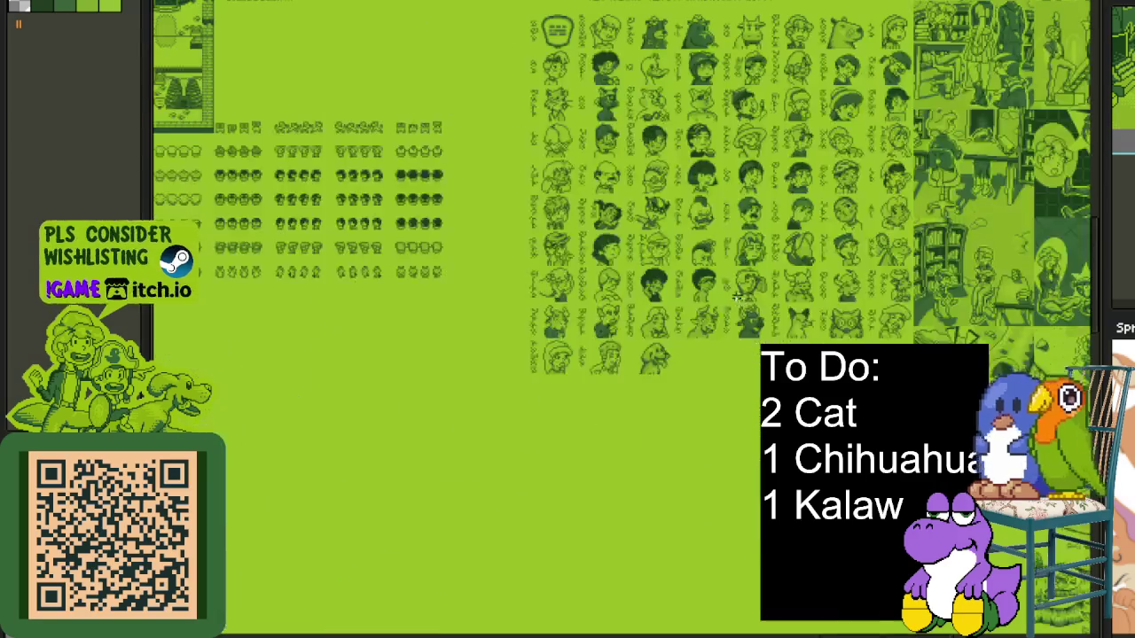
pyautogui.hscroll(2, 350, 112)
pyautogui.scroll(3, 484, 320)
pyautogui.scroll(2, 484, 320)
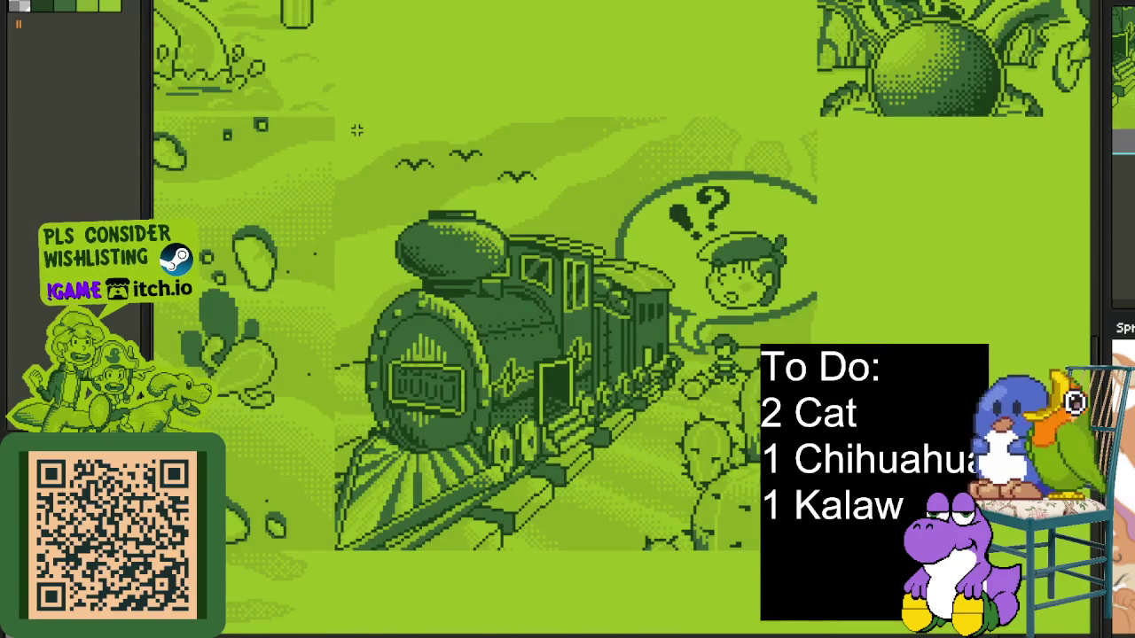
pyautogui.moveTo(356, 130); pyautogui.dragTo(797, 570)
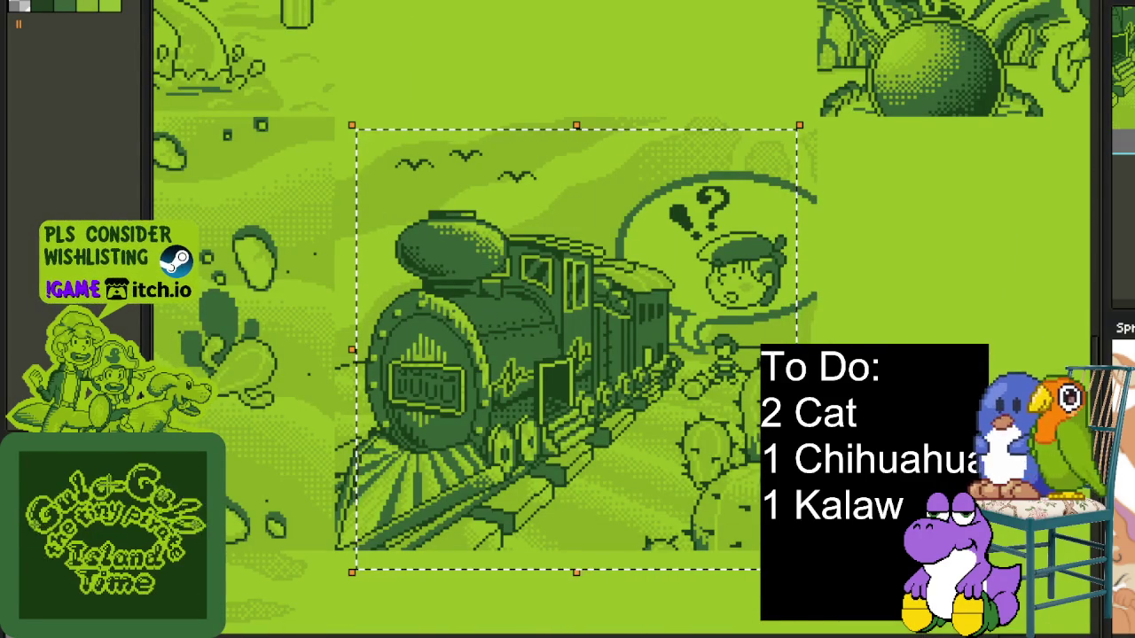
pyautogui.scroll(-2, 830, 405)
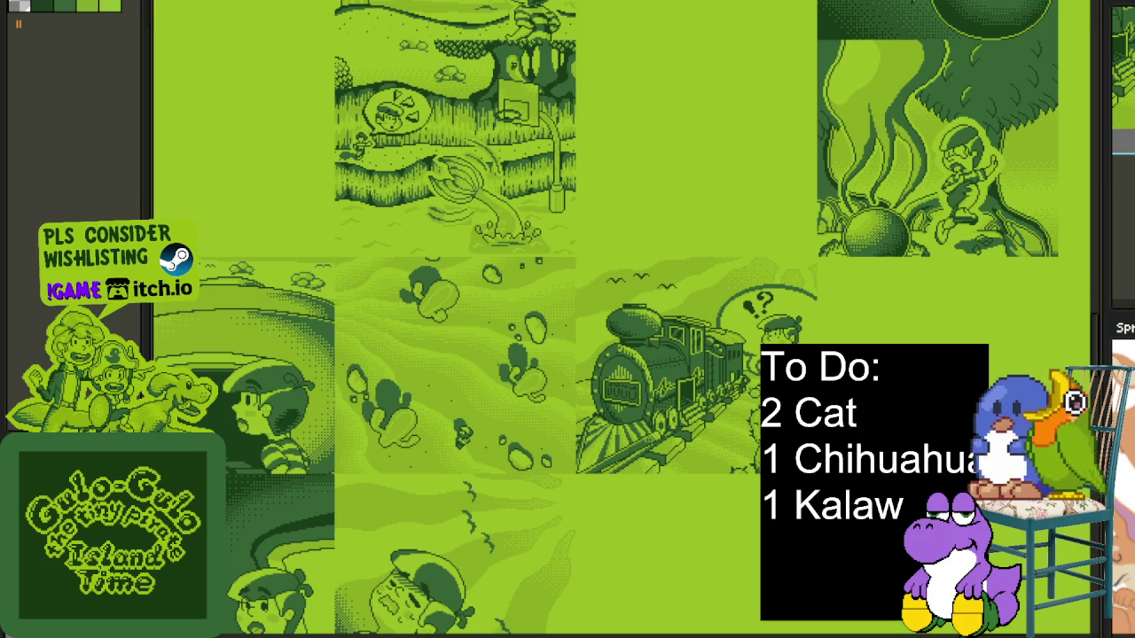
pyautogui.moveTo(651, 488); pyautogui.dragTo(348, 544)
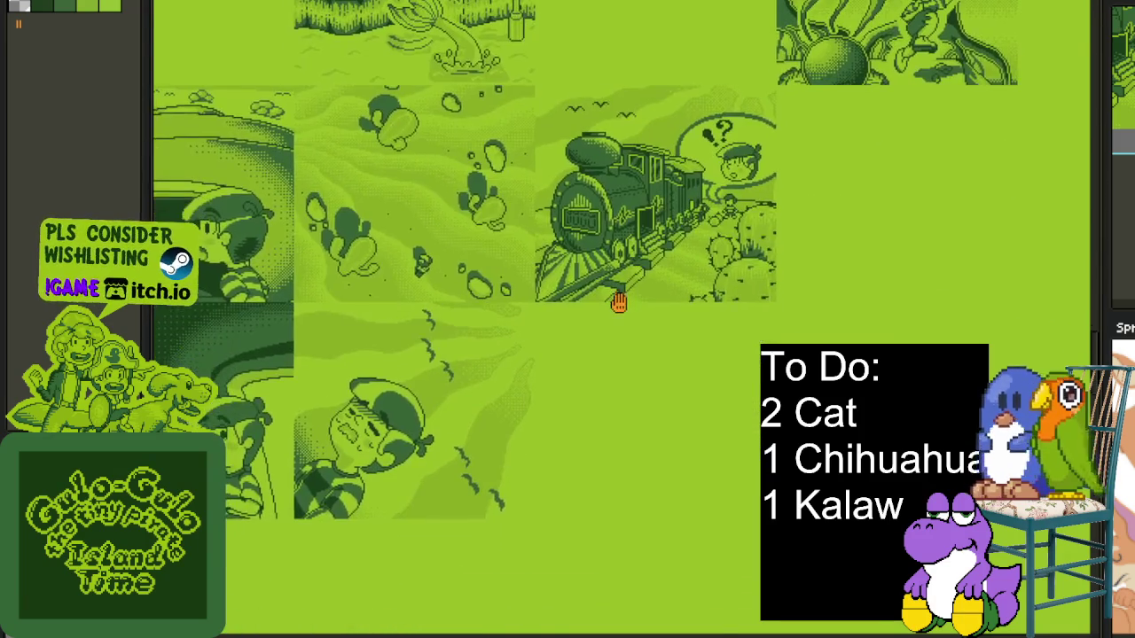
pyautogui.scroll(2, 348, 545)
pyautogui.scroll(1, 349, 545)
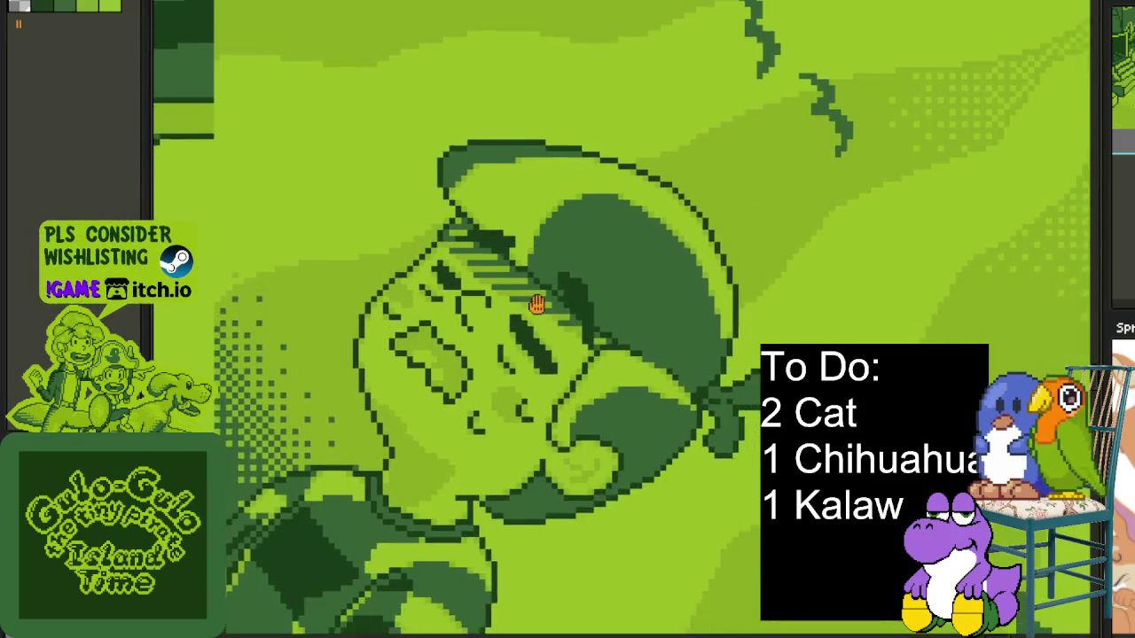
pyautogui.scroll(1, 348, 545)
pyautogui.moveTo(239, 497); pyautogui.dragTo(769, 32)
pyautogui.scroll(-2, 870, 535)
pyautogui.moveTo(814, 288); pyautogui.dragTo(616, 257)
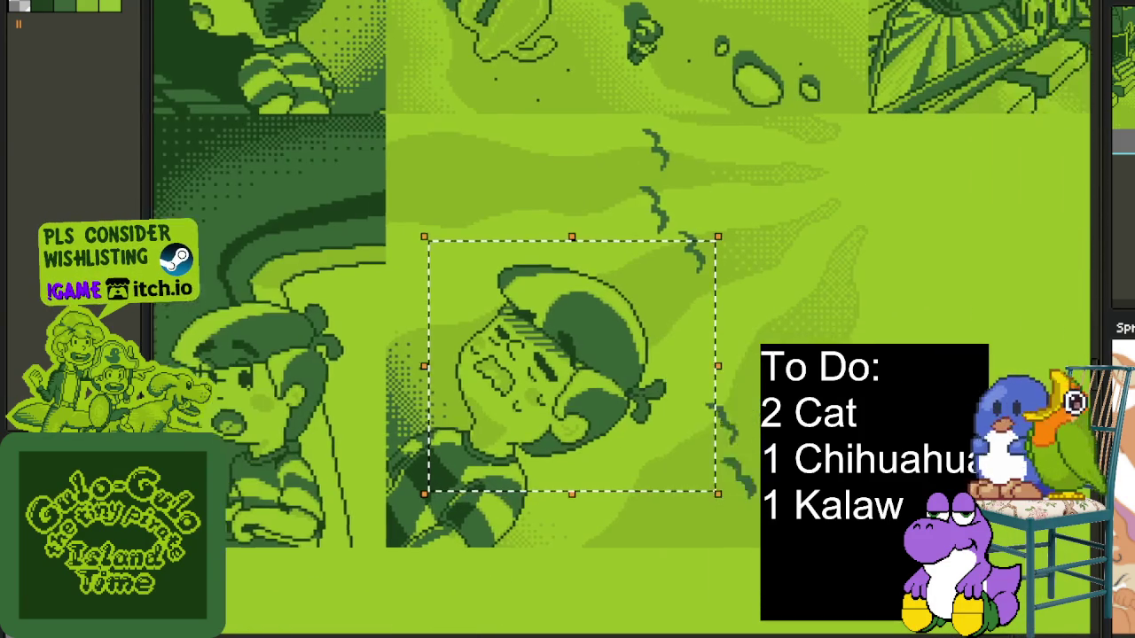
pyautogui.click(299, 266)
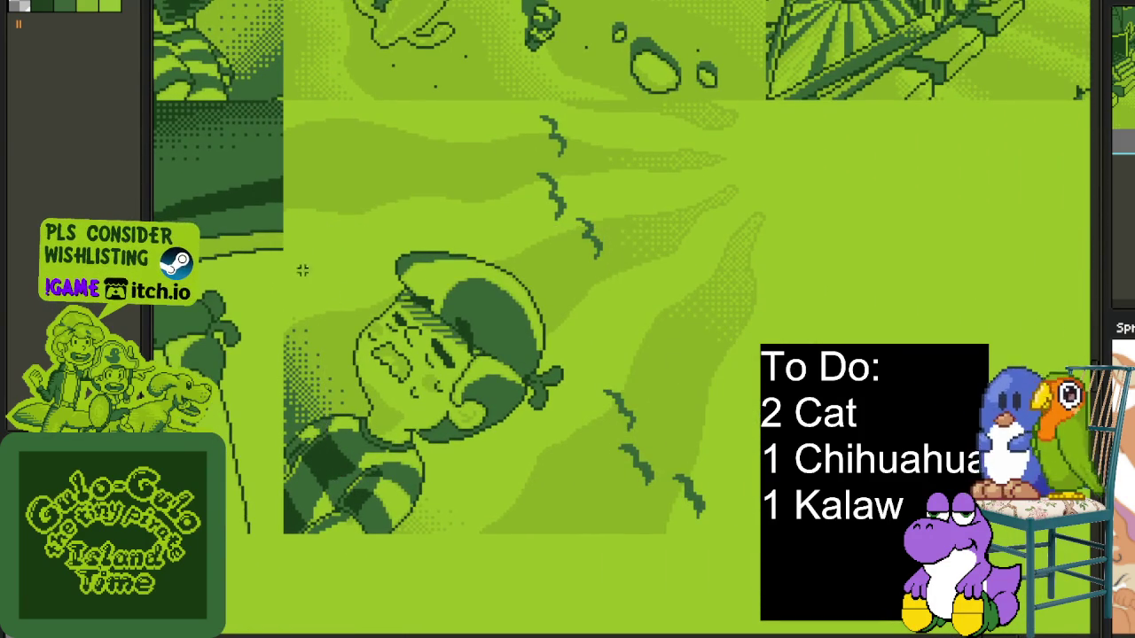
pyautogui.moveTo(281, 203); pyautogui.dragTo(640, 574)
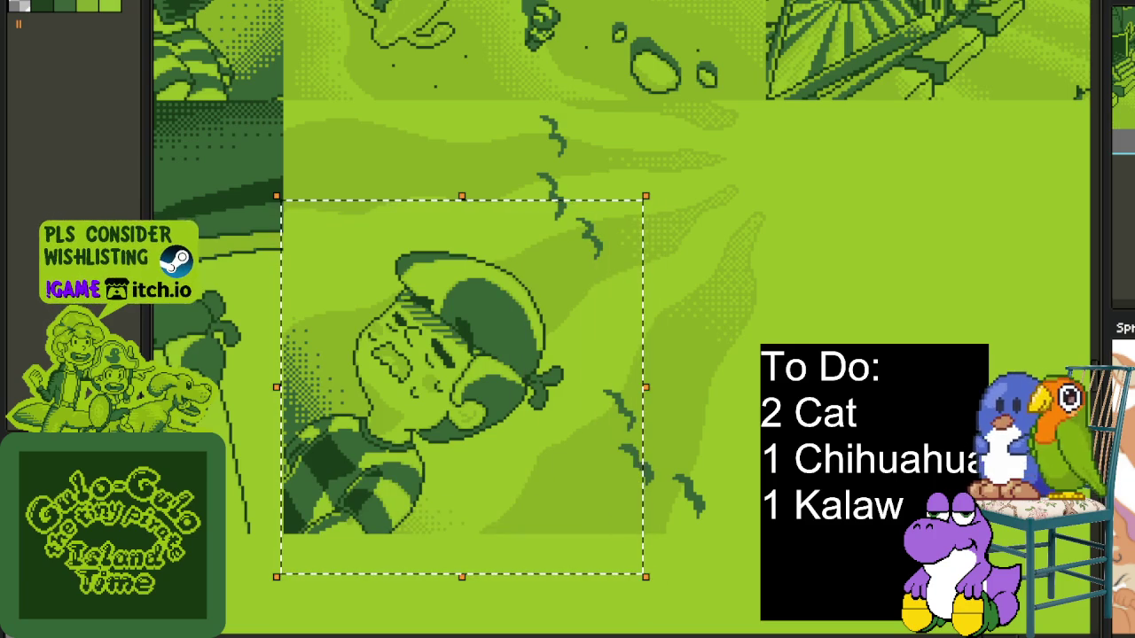
pyautogui.hotkey('ctrl', 'd')
pyautogui.moveTo(654, 447); pyautogui.dragTo(725, 452)
pyautogui.scroll(-4, 725, 452)
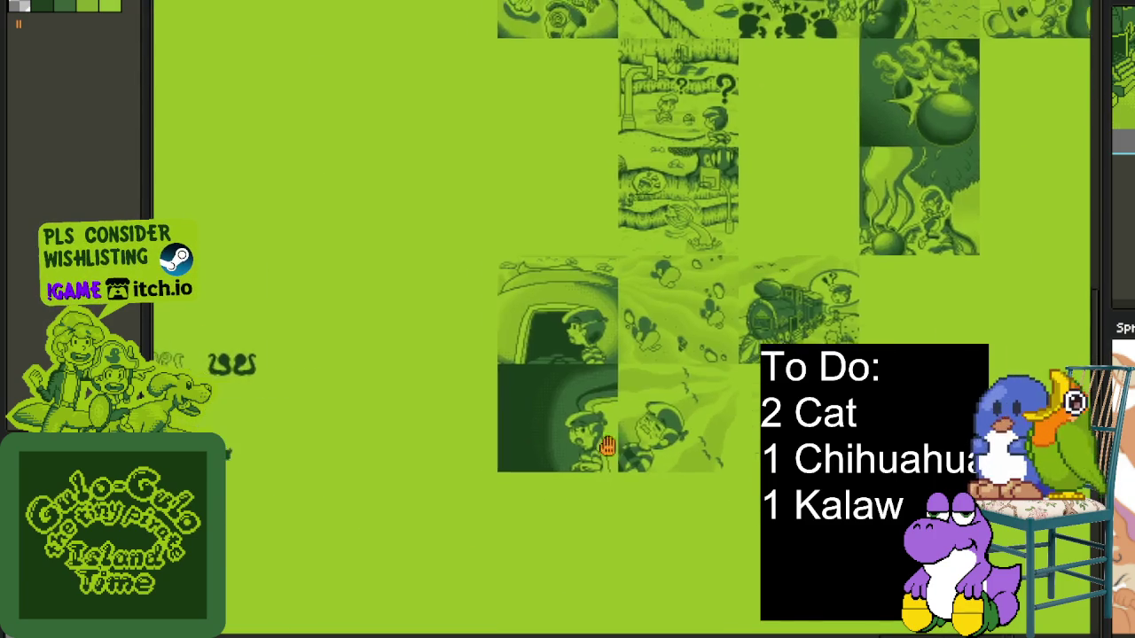
pyautogui.scroll(2, 568, 408)
pyautogui.moveTo(266, 337); pyautogui.dragTo(505, 413)
pyautogui.scroll(-1, 506, 414)
pyautogui.scroll(-1, 505, 413)
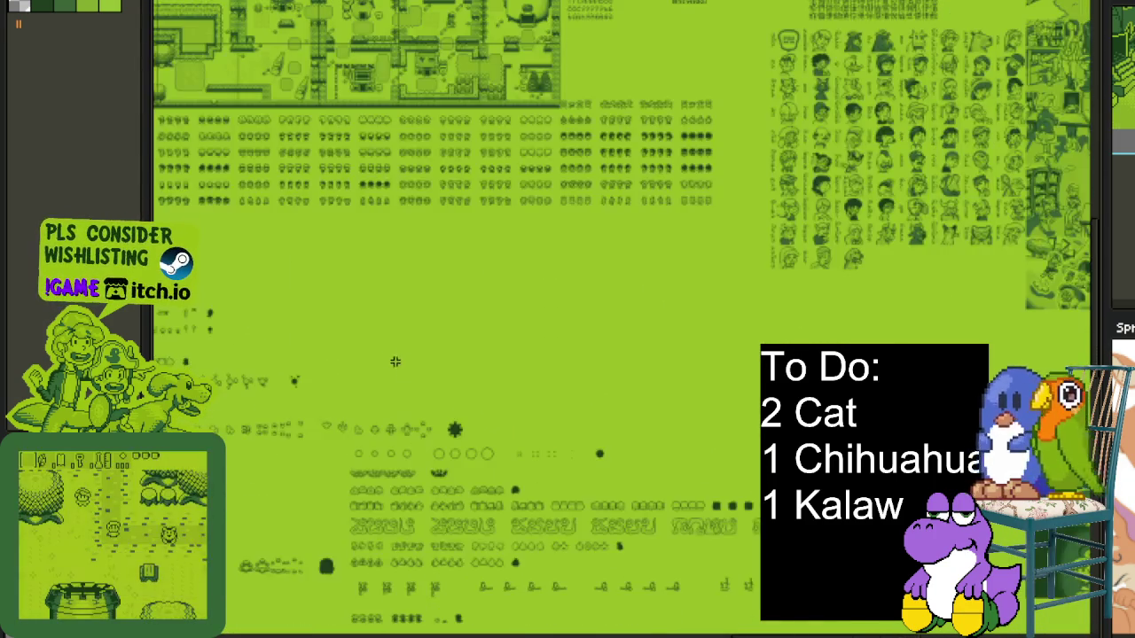
pyautogui.moveTo(505, 266); pyautogui.dragTo(524, 621)
pyautogui.moveTo(406, 443); pyautogui.dragTo(405, 487)
pyautogui.moveTo(317, 286); pyautogui.dragTo(406, 361)
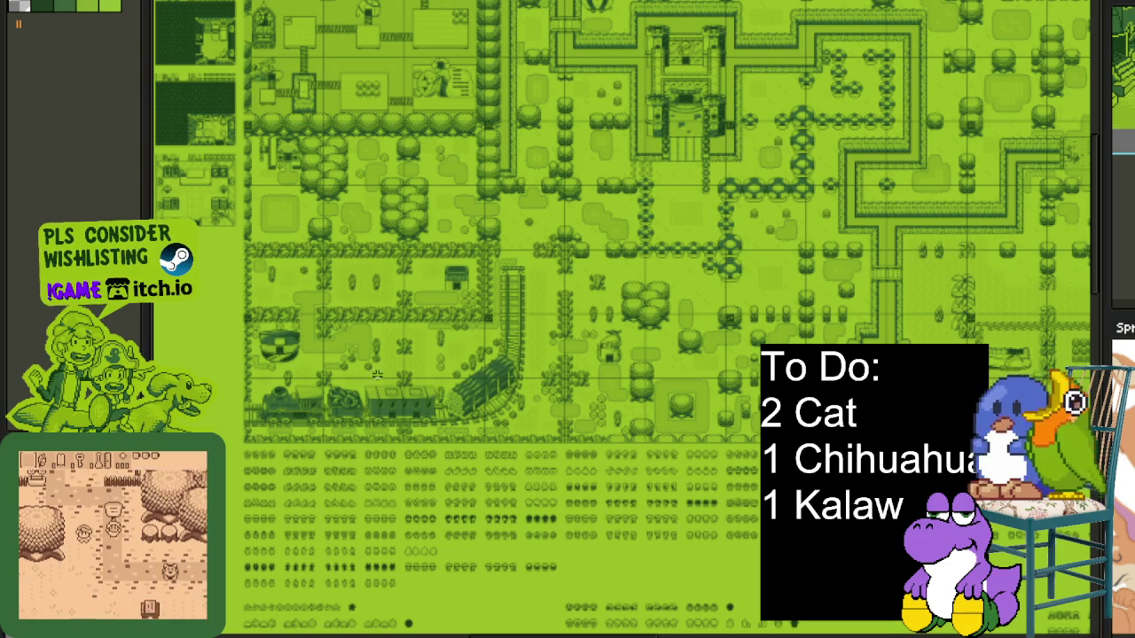
pyautogui.hscroll(-10, 464, 317)
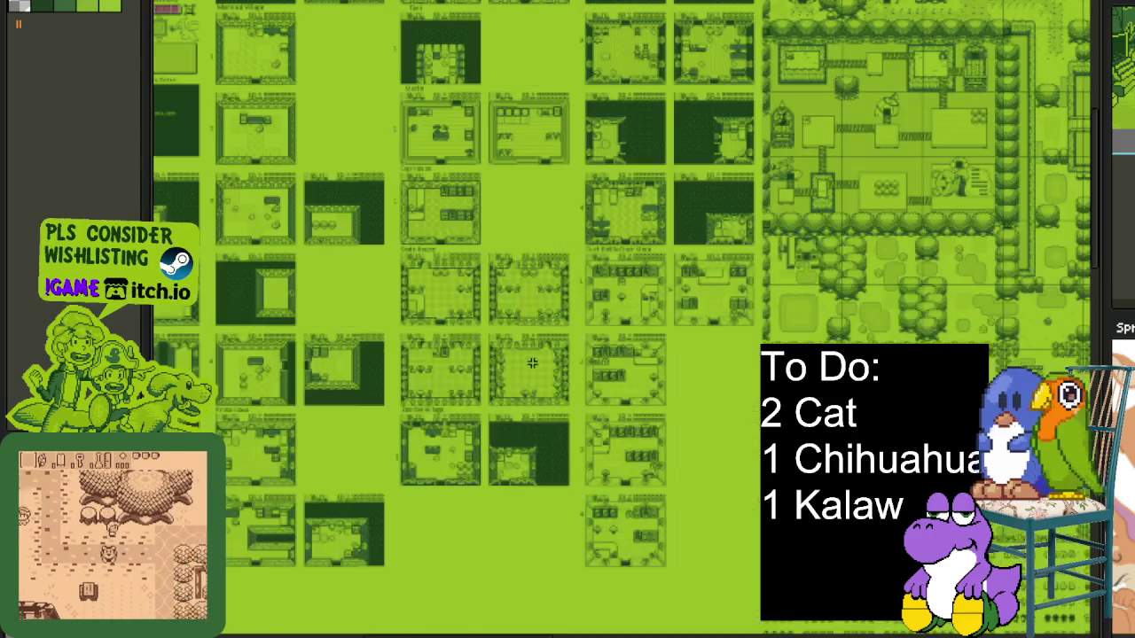
pyautogui.scroll(2, 532, 363)
pyautogui.scroll(2, 461, 346)
pyautogui.scroll(1, 416, 335)
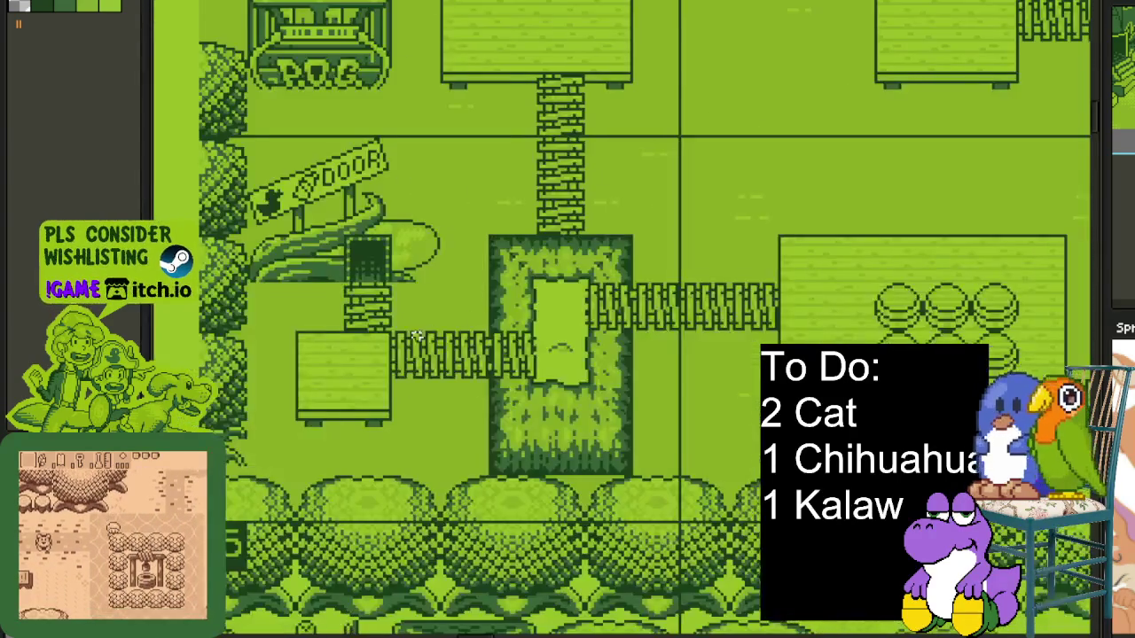
pyautogui.moveTo(250, 536); pyautogui.dragTo(723, 168)
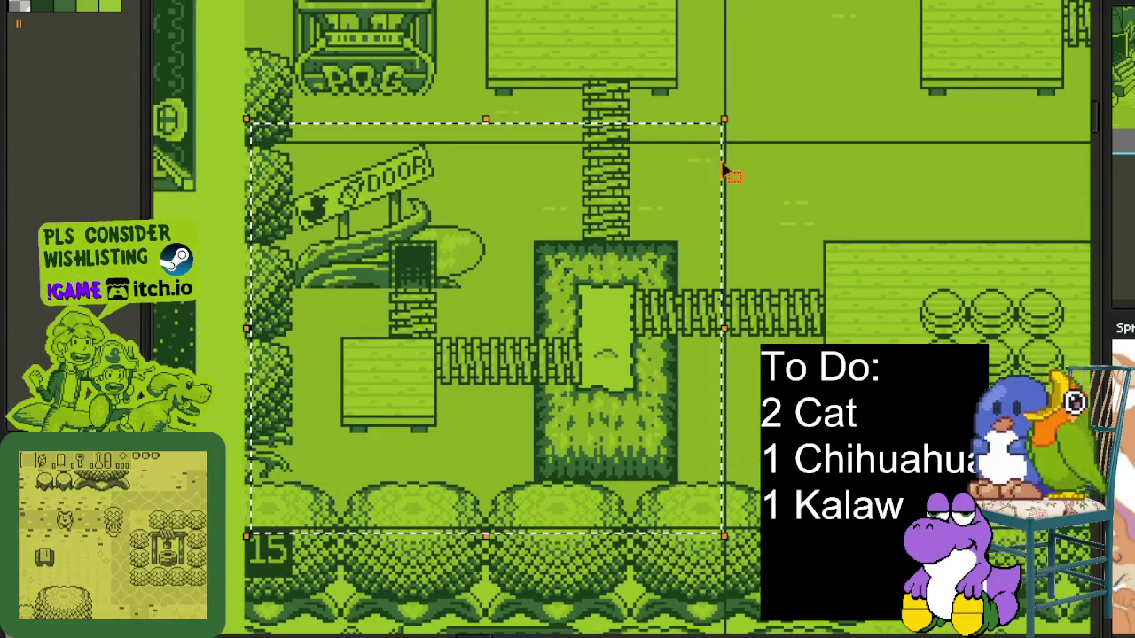
pyautogui.press('Escape')
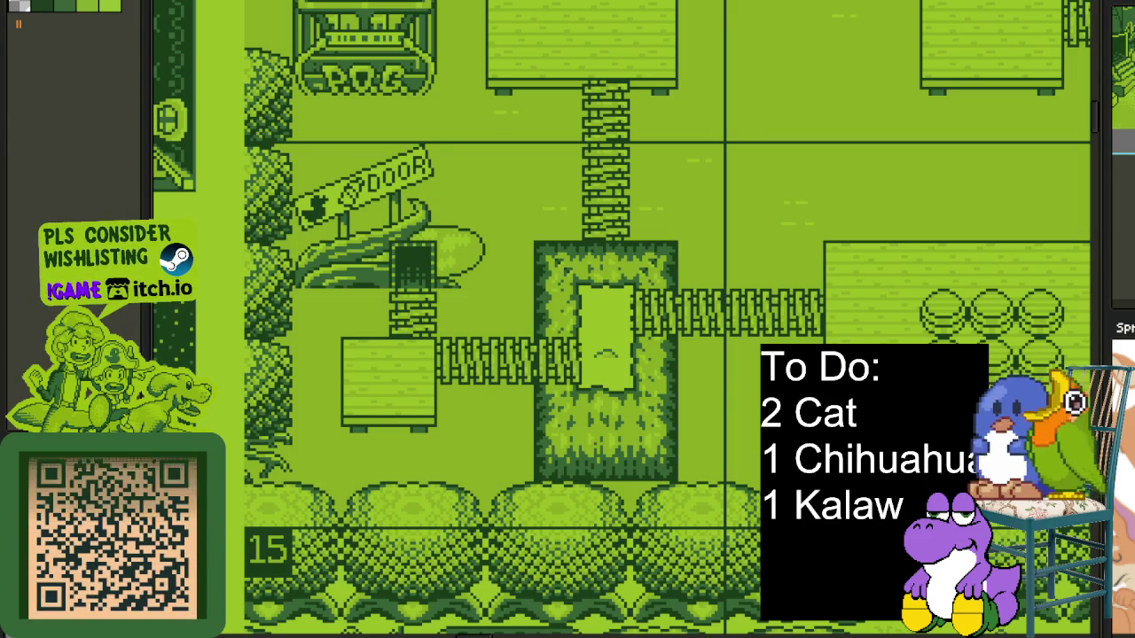
pyautogui.hotkey('alt', 'f')
# Create a wide blank sprite and paste the wishlist screenshot into it.
pyautogui.hotkey('ctrl', 'n')
pyautogui.click(586, 426)
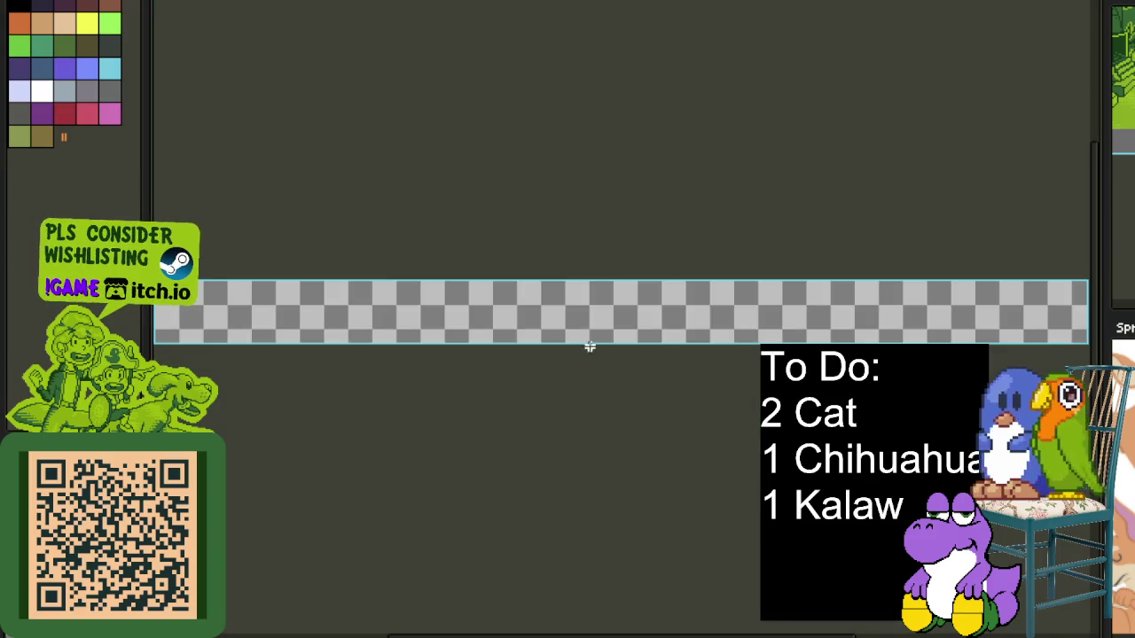
pyautogui.hotkey('ctrl', 'v')
pyautogui.scroll(2, 400, 253)
pyautogui.scroll(1, 836, 266)
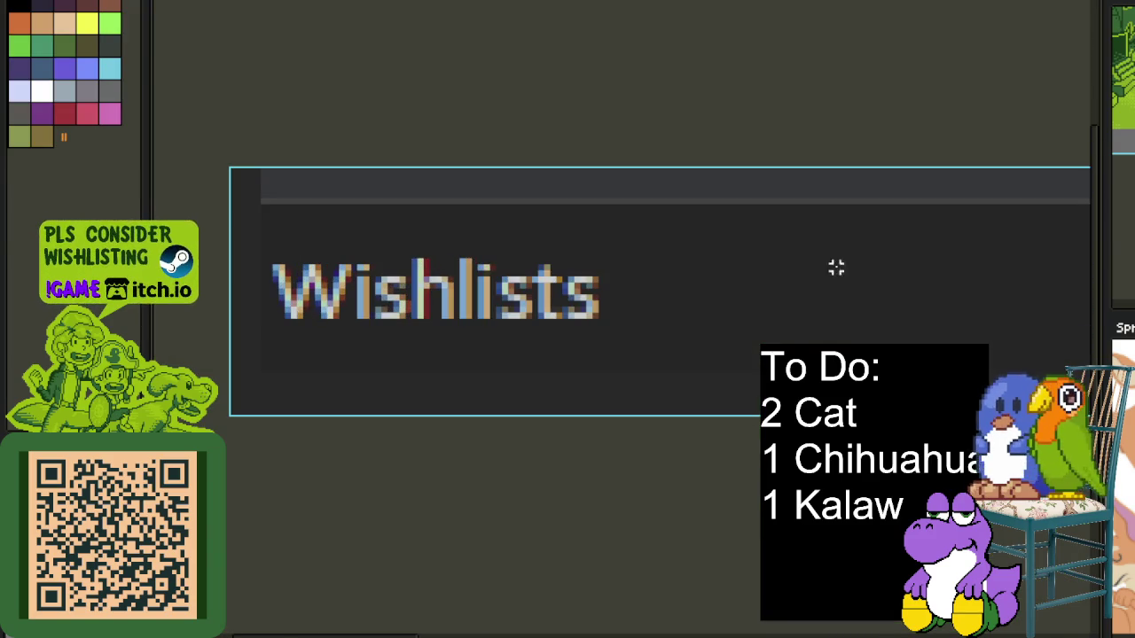
pyautogui.scroll(3, 246, 254)
pyautogui.hscroll(3, 694, 292)
pyautogui.hscroll(3, 593, 322)
pyautogui.hscroll(2, 455, 351)
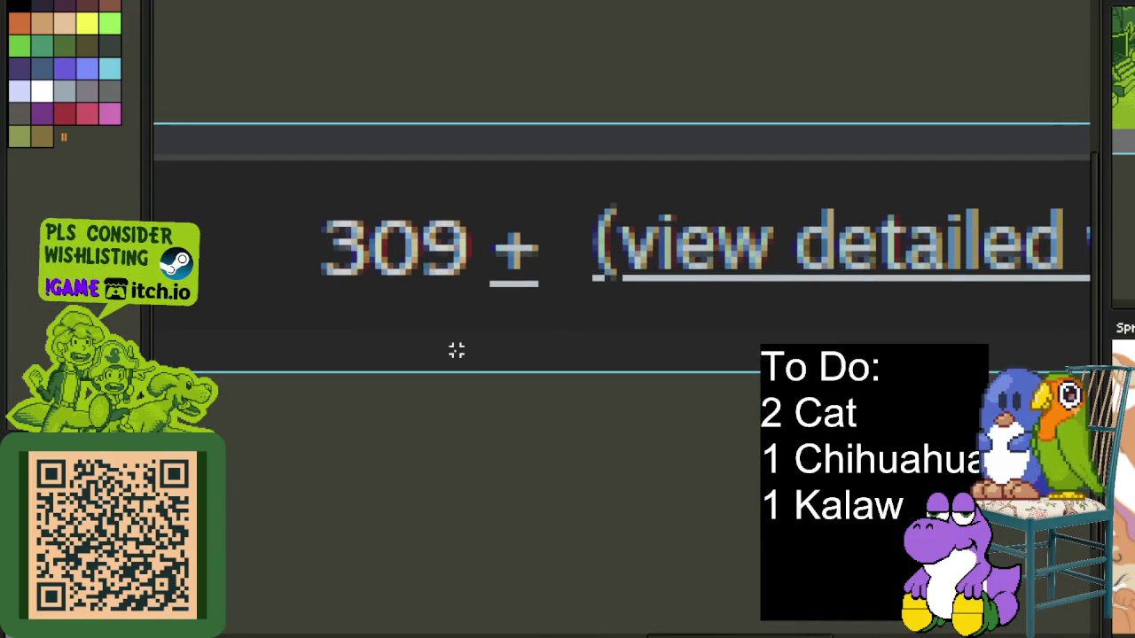
# Close Sprite-0003 with Don't Save, discarding the pasted screenshot.
pyautogui.scroll(-3, 456, 351)
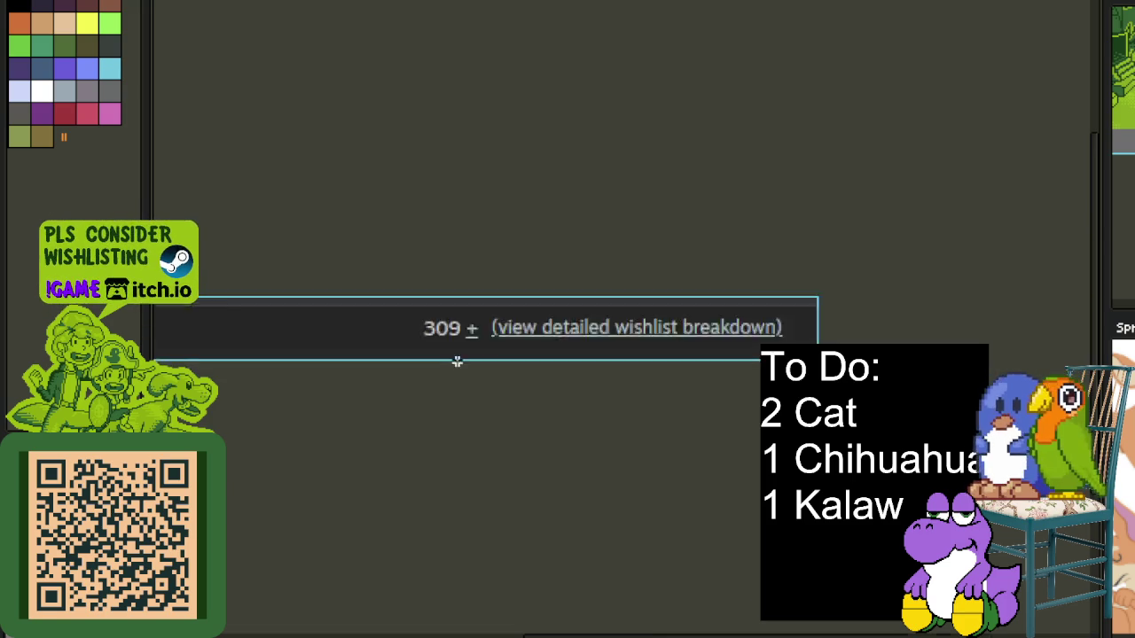
pyautogui.scroll(2, 339, 275)
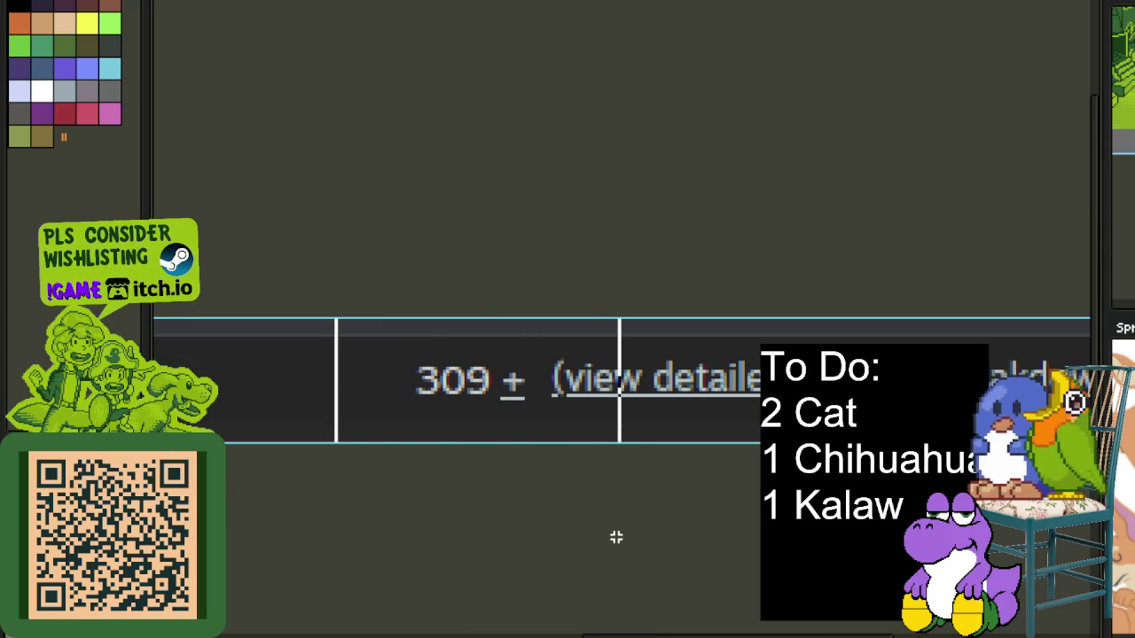
pyautogui.scroll(-1, 361, 246)
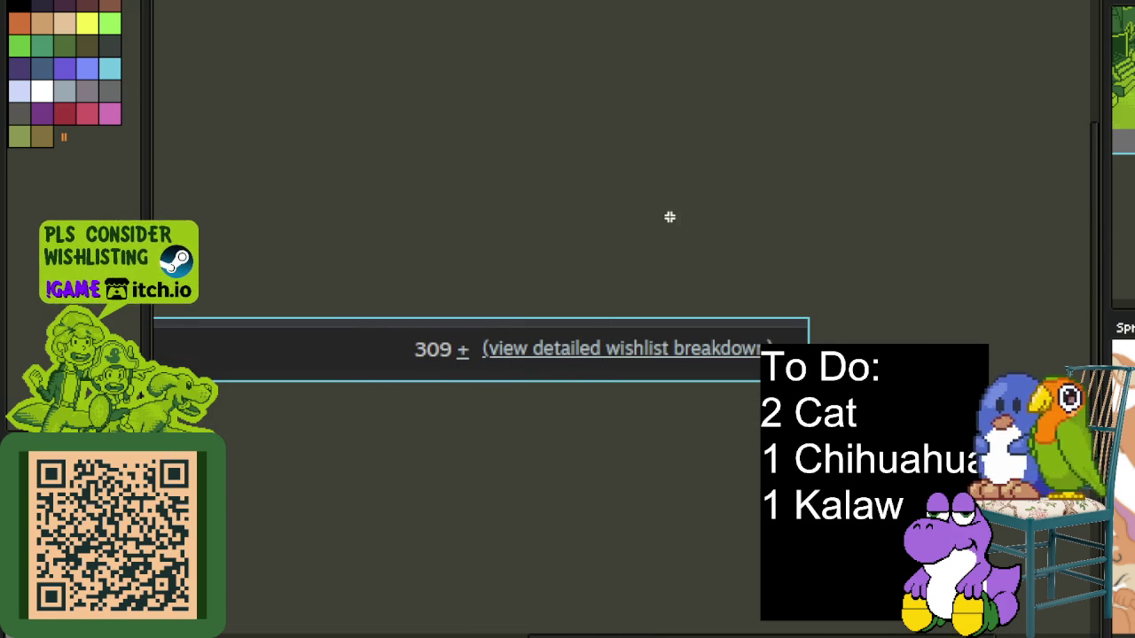
pyautogui.hotkey('ctrl', 'w')
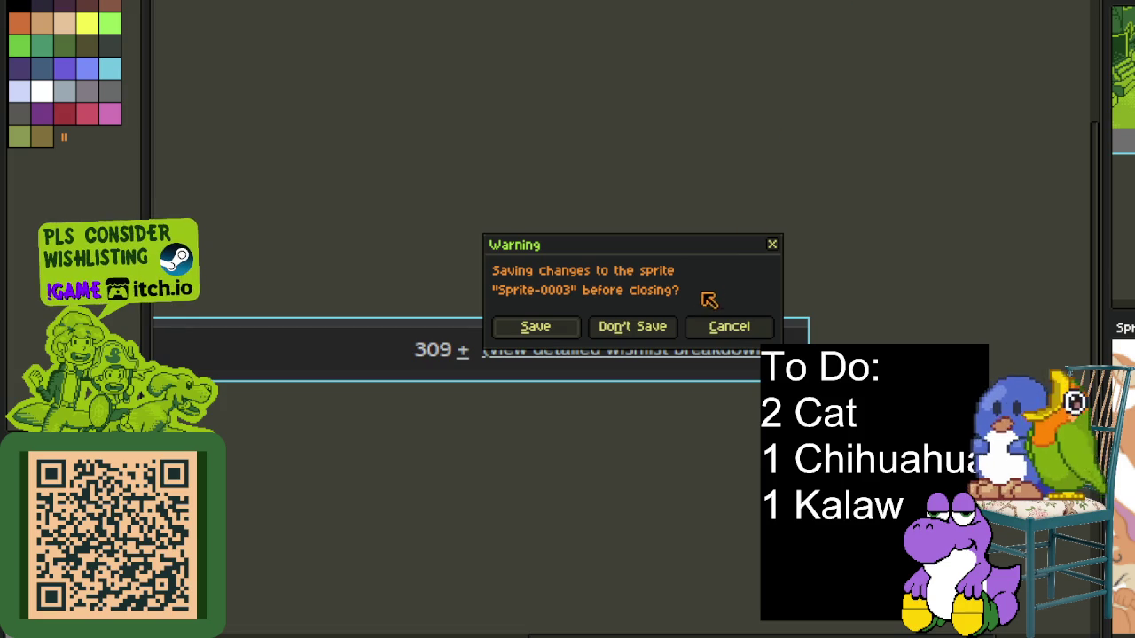
pyautogui.click(663, 330)
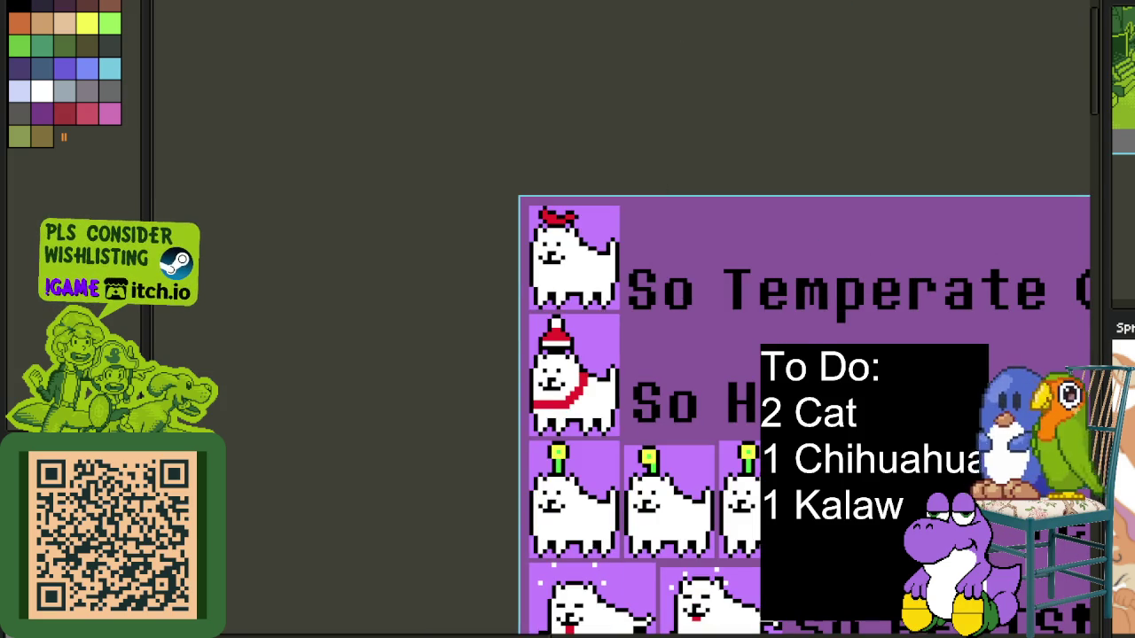
# Close the purple dog sheet Sprite-0002 without saving, returning to the overworld map.
pyautogui.hotkey('ctrl', 'w')
pyautogui.click(647, 327)
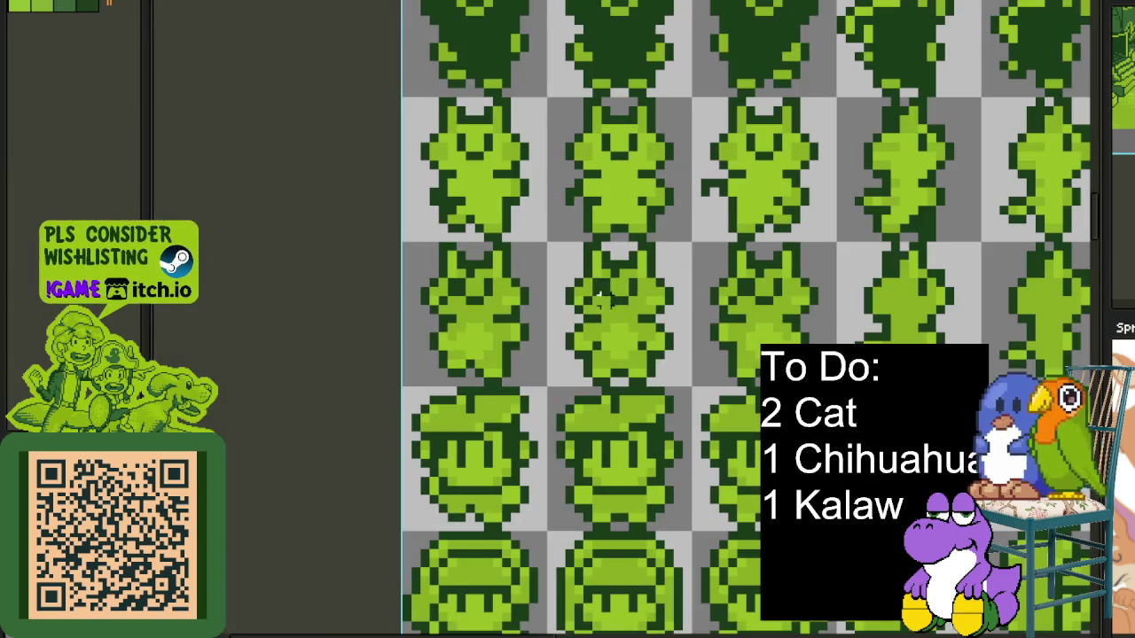
pyautogui.scroll(-3, 453, 57)
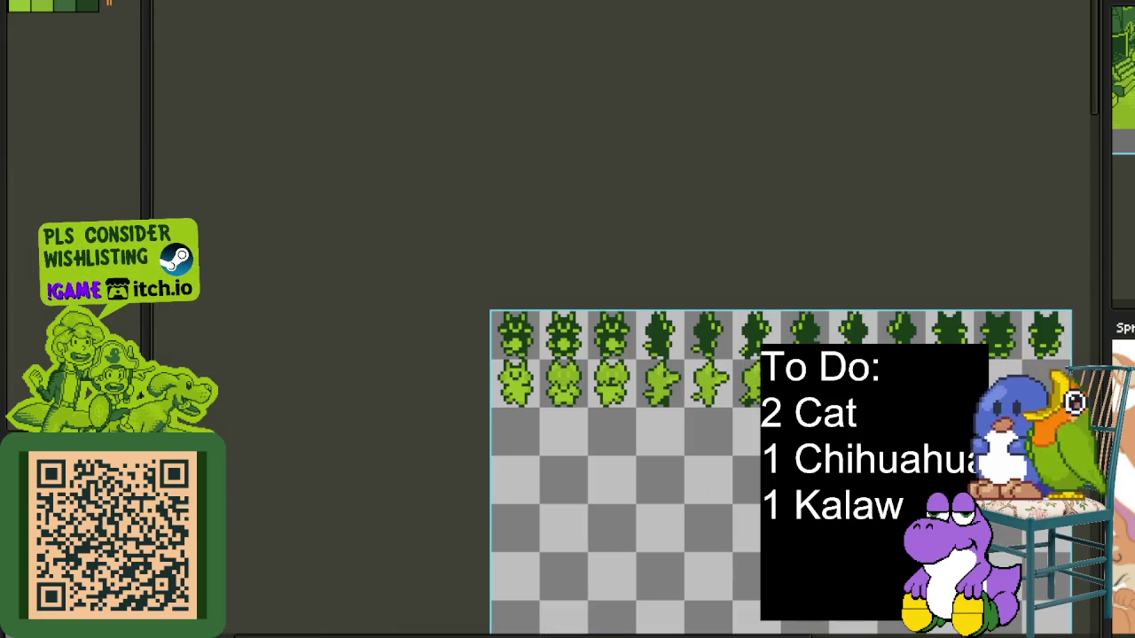
pyautogui.hotkey('ctrl', 'w')
# Pan across map areas 23, 24, 29, 12 and the western areas.
pyautogui.moveTo(786, 419); pyautogui.dragTo(577, 251)
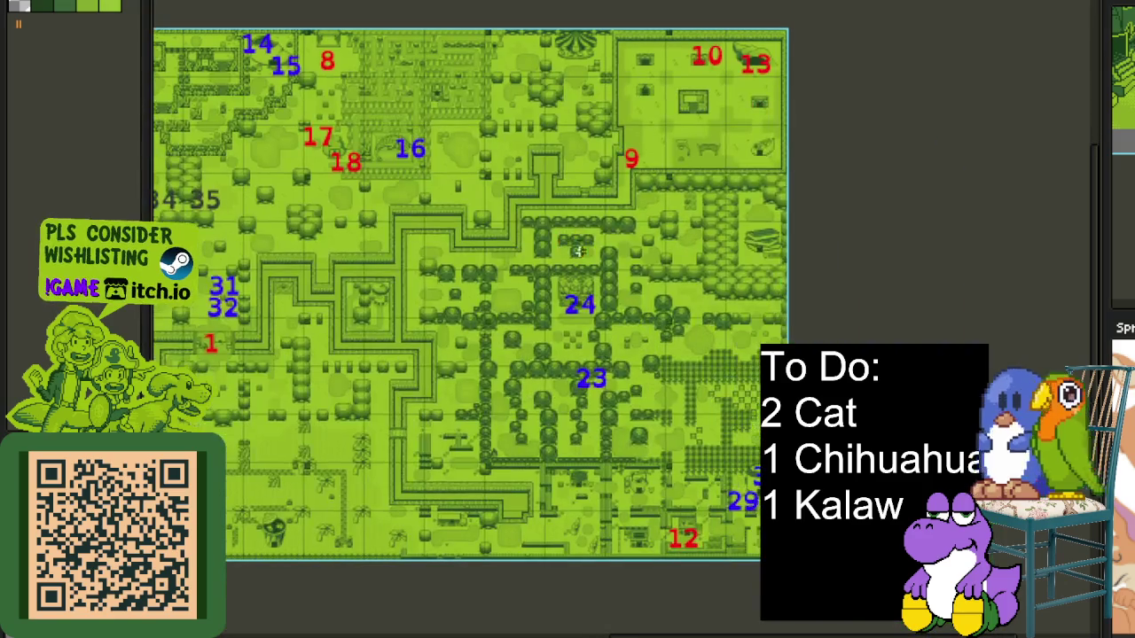
pyautogui.scroll(2, 299, 273)
pyautogui.moveTo(299, 273); pyautogui.dragTo(517, 257)
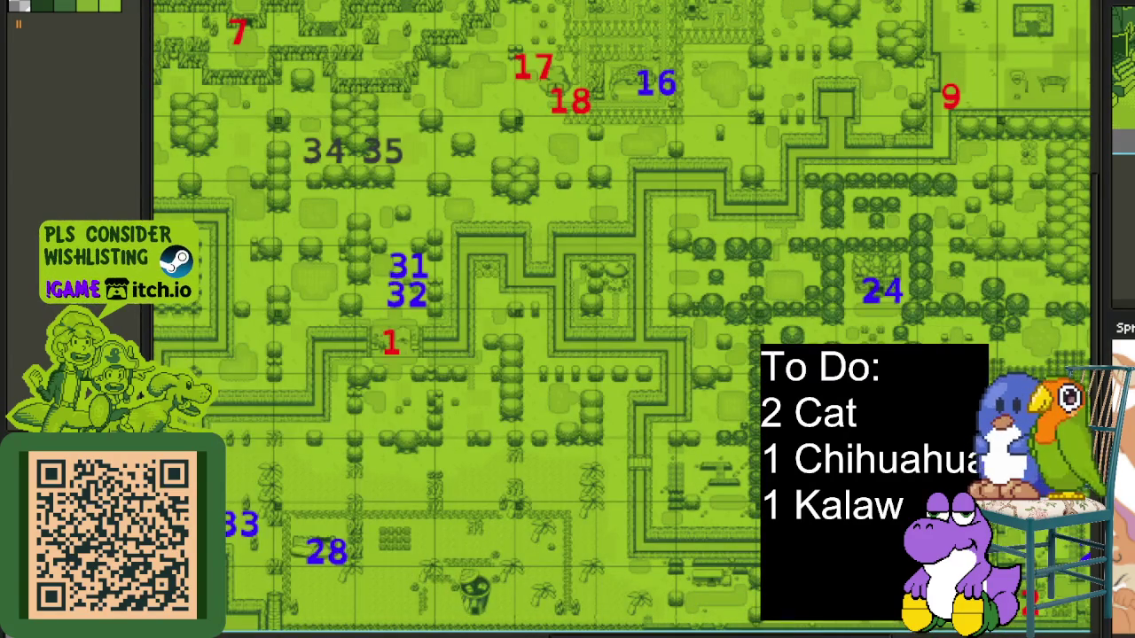
pyautogui.scroll(5, 384, 167)
pyautogui.scroll(2, 383, 167)
pyautogui.scroll(2, 383, 167)
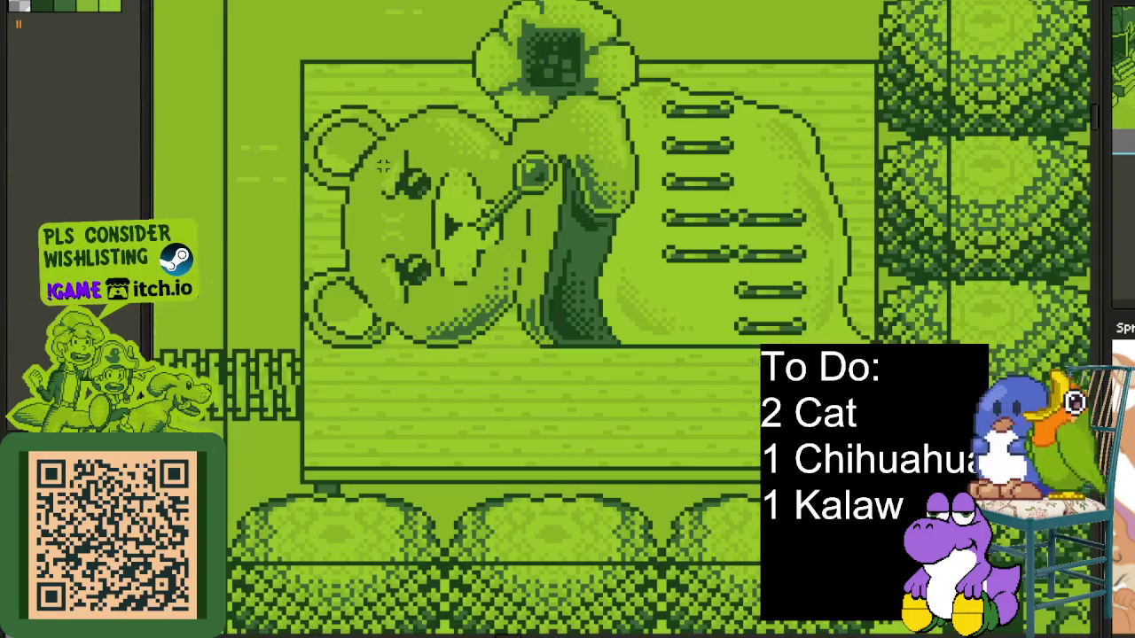
# Zoom around the map and bring the trees above the train into view.
pyautogui.scroll(-5, 383, 167)
pyautogui.scroll(2, 489, 367)
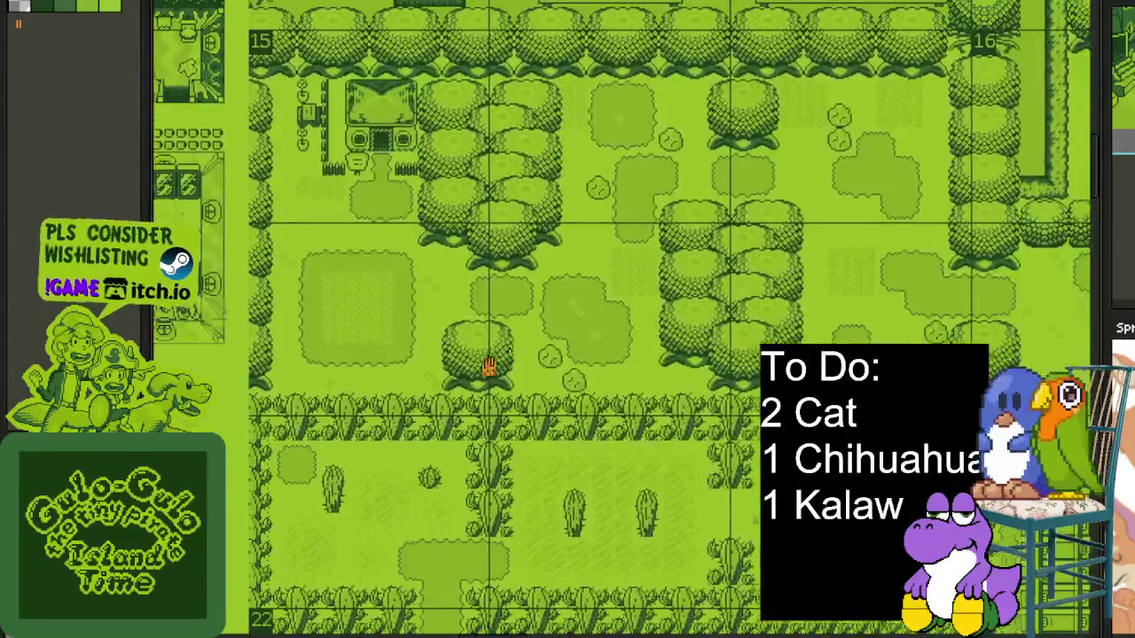
pyautogui.scroll(-2, 488, 366)
pyautogui.scroll(3, 405, 387)
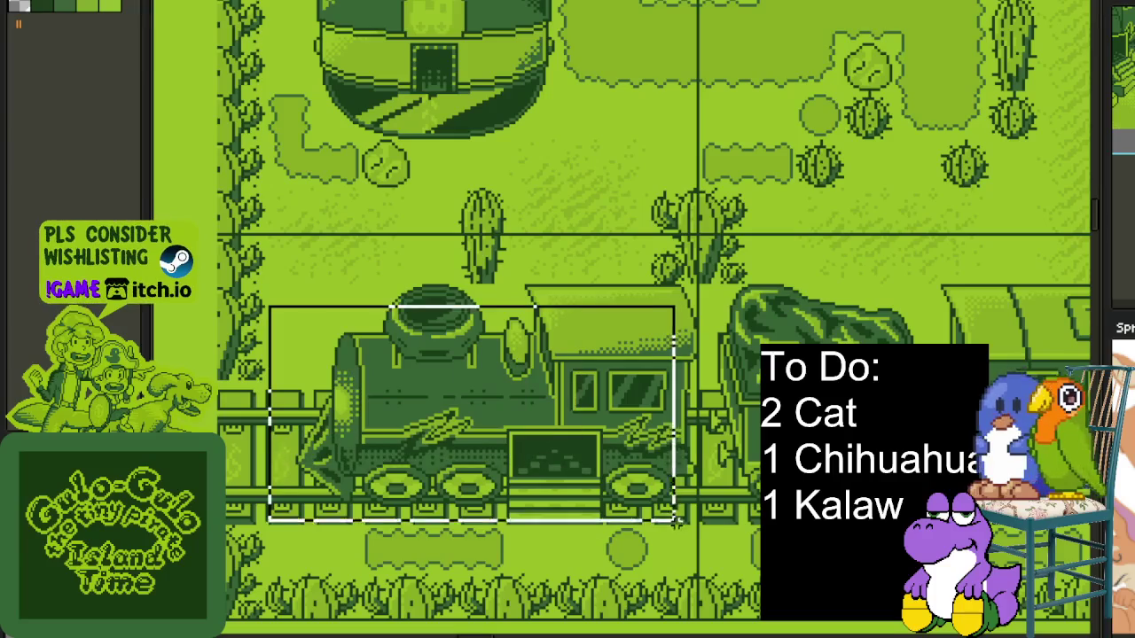
pyautogui.scroll(-2, 834, 284)
pyautogui.moveTo(842, 245)
pyautogui.mouseDown()
pyautogui.moveTo(679, 545)
pyautogui.moveTo(724, 459)
pyautogui.mouseUp()
pyautogui.scroll(-2, 680, 545)
pyautogui.scroll(2, 724, 459)
pyautogui.scroll(2, 638, 377)
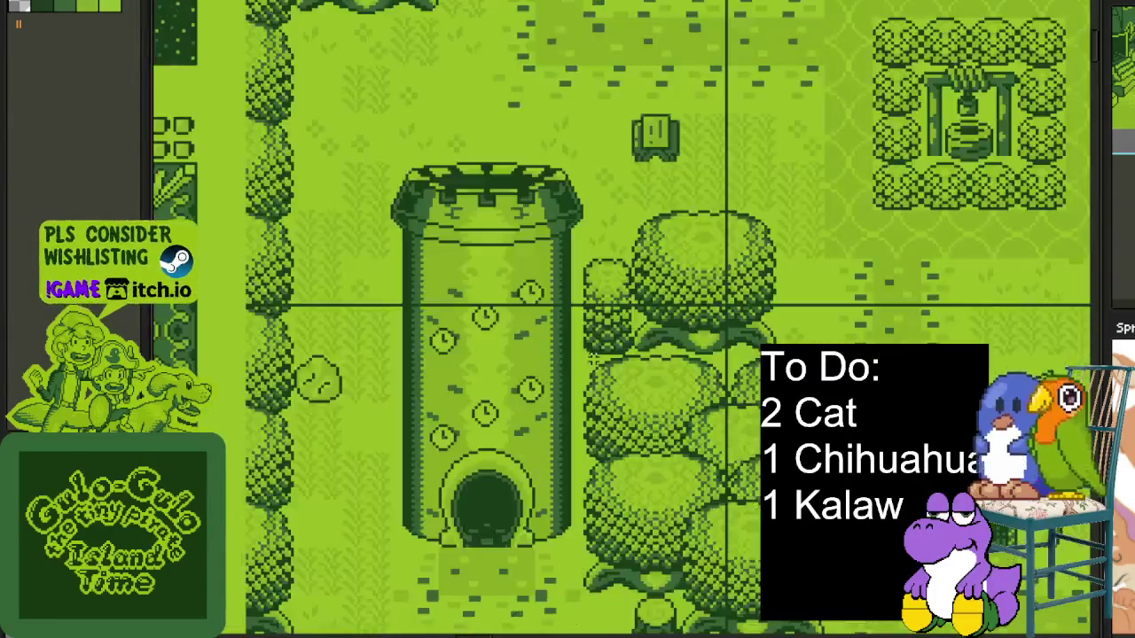
pyautogui.scroll(2, 639, 377)
pyautogui.moveTo(669, 592); pyautogui.dragTo(646, 621)
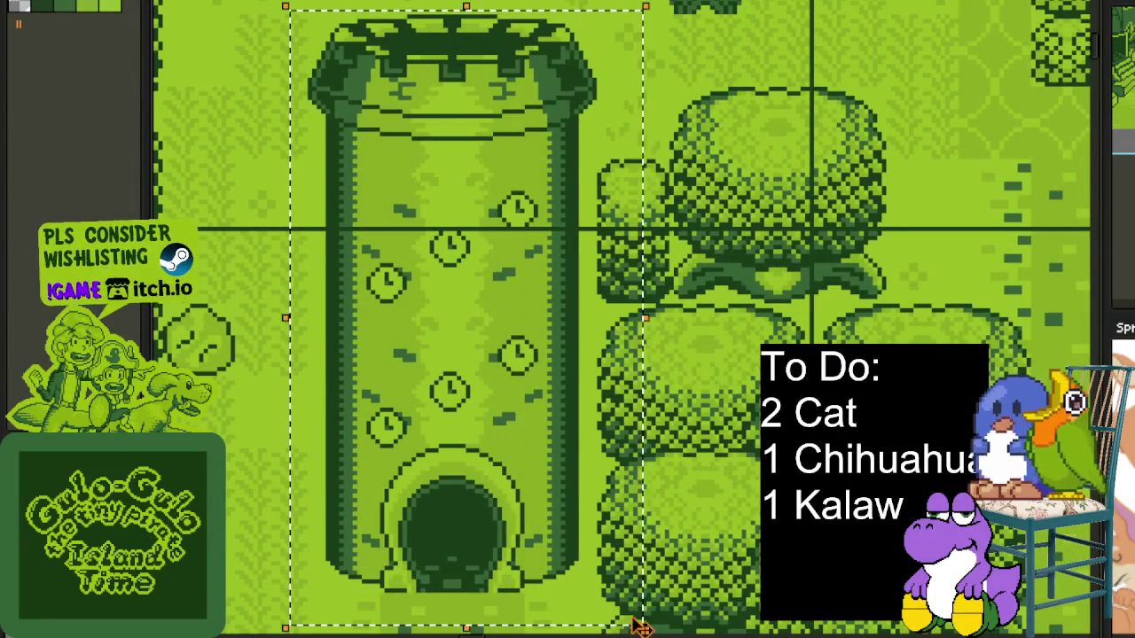
pyautogui.scroll(-1, 506, 494)
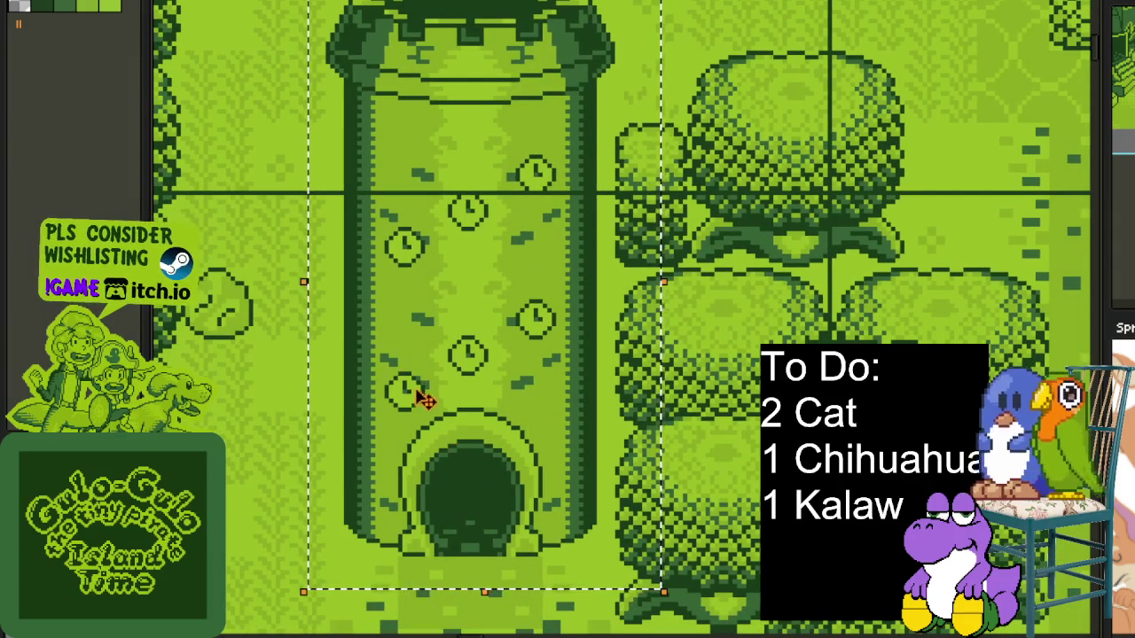
pyautogui.click(756, 288)
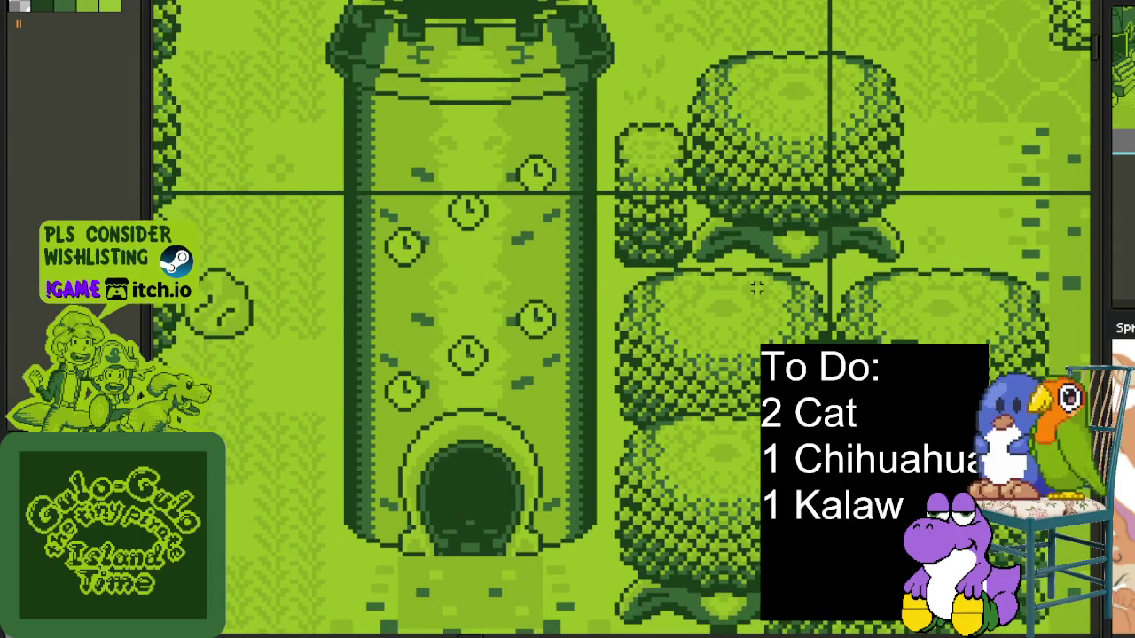
pyautogui.scroll(-1, 770, 287)
pyautogui.scroll(-1, 595, 332)
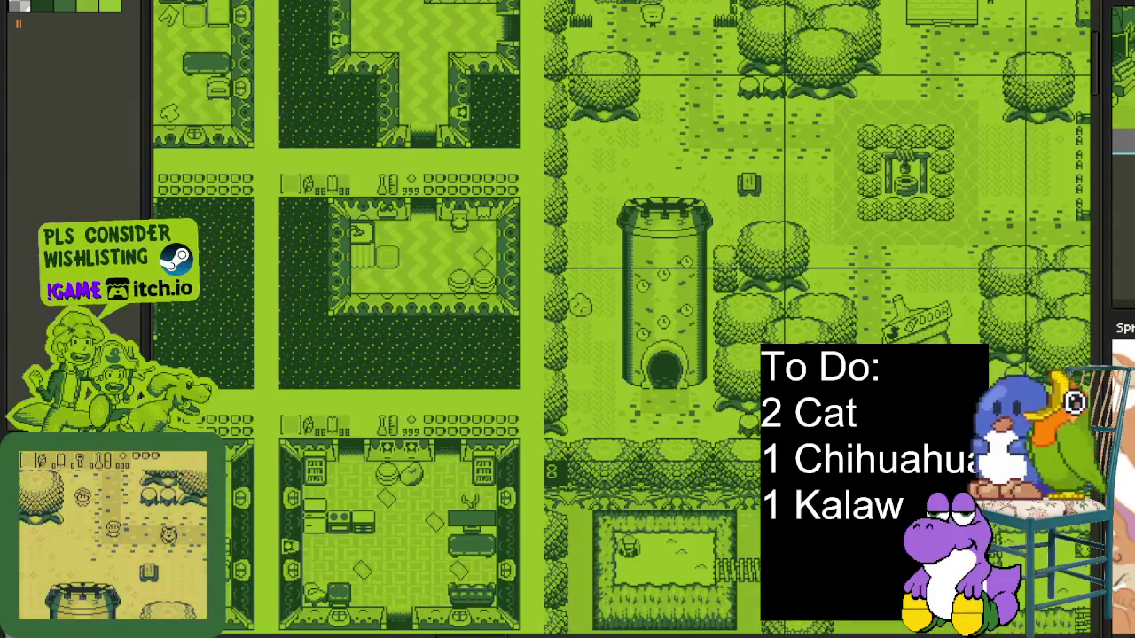
pyautogui.scroll(-2, 595, 331)
pyautogui.hscroll(2, 595, 332)
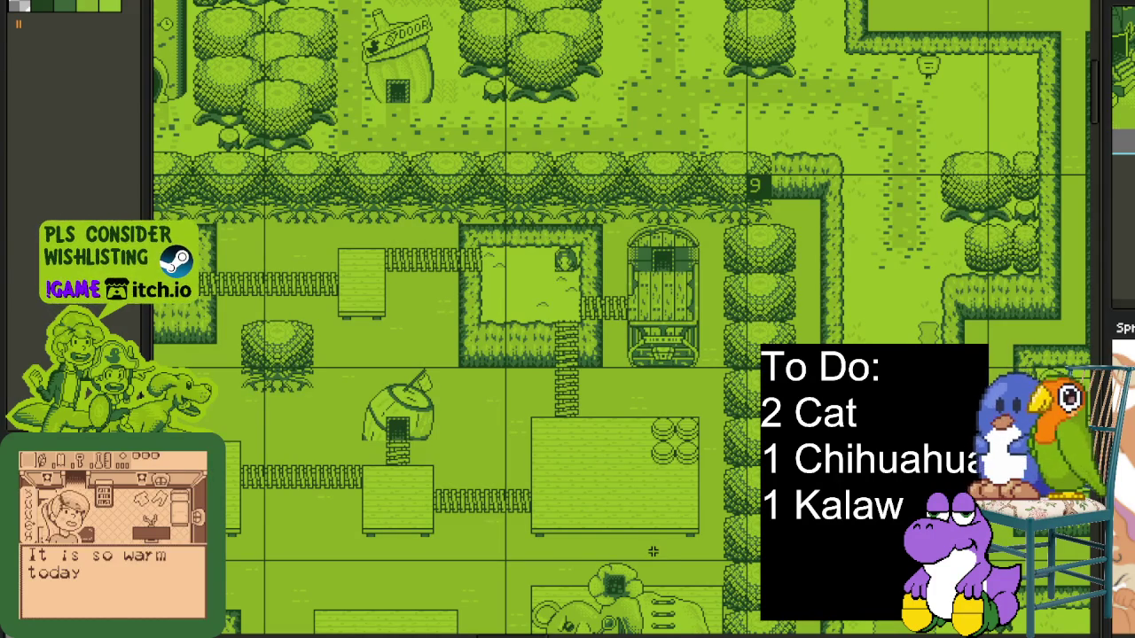
# Zoom onto the tower and draw a rectangular selection around it.
pyautogui.scroll(-2, 630, 488)
pyautogui.scroll(-2, 621, 443)
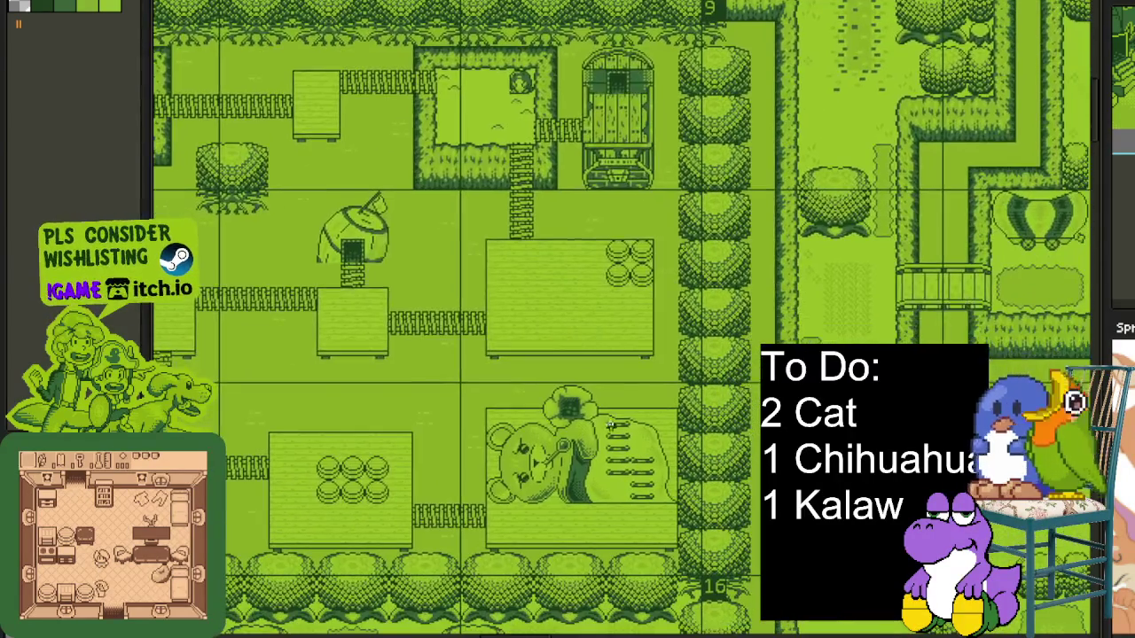
pyautogui.scroll(-2, 577, 399)
pyautogui.hscroll(2, 570, 388)
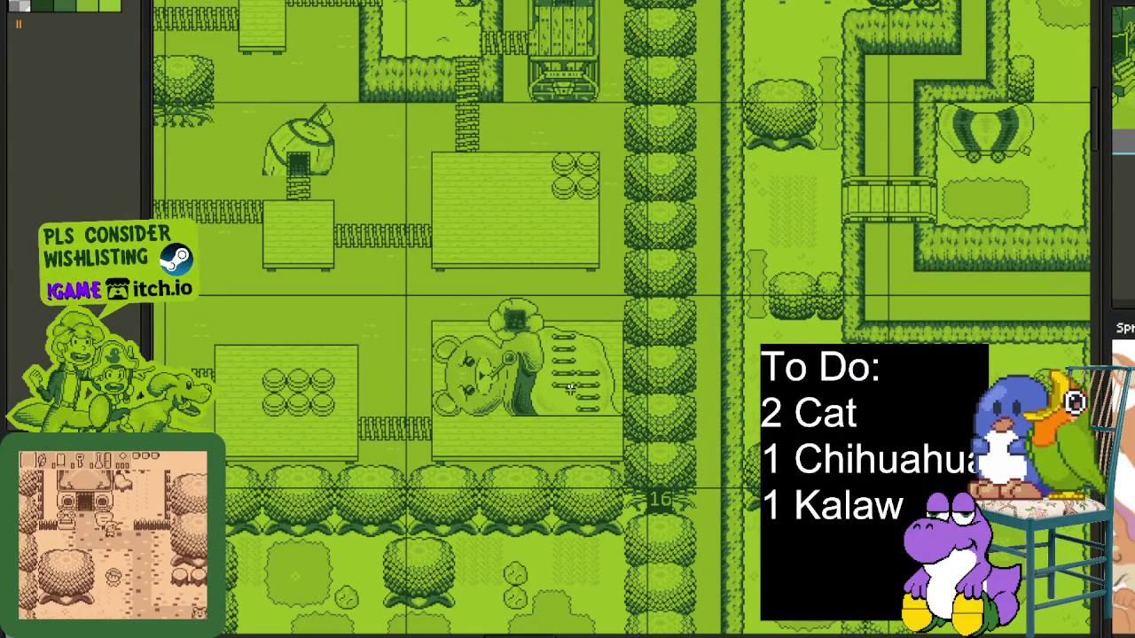
pyautogui.scroll(2, 564, 390)
pyautogui.scroll(2, 564, 390)
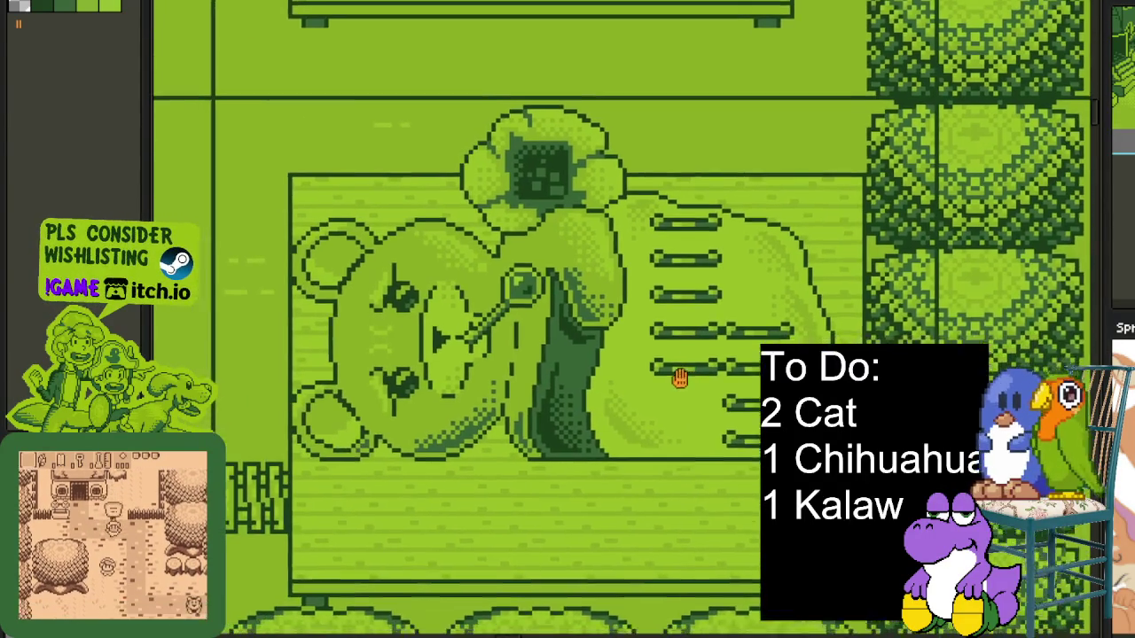
pyautogui.scroll(1, 564, 390)
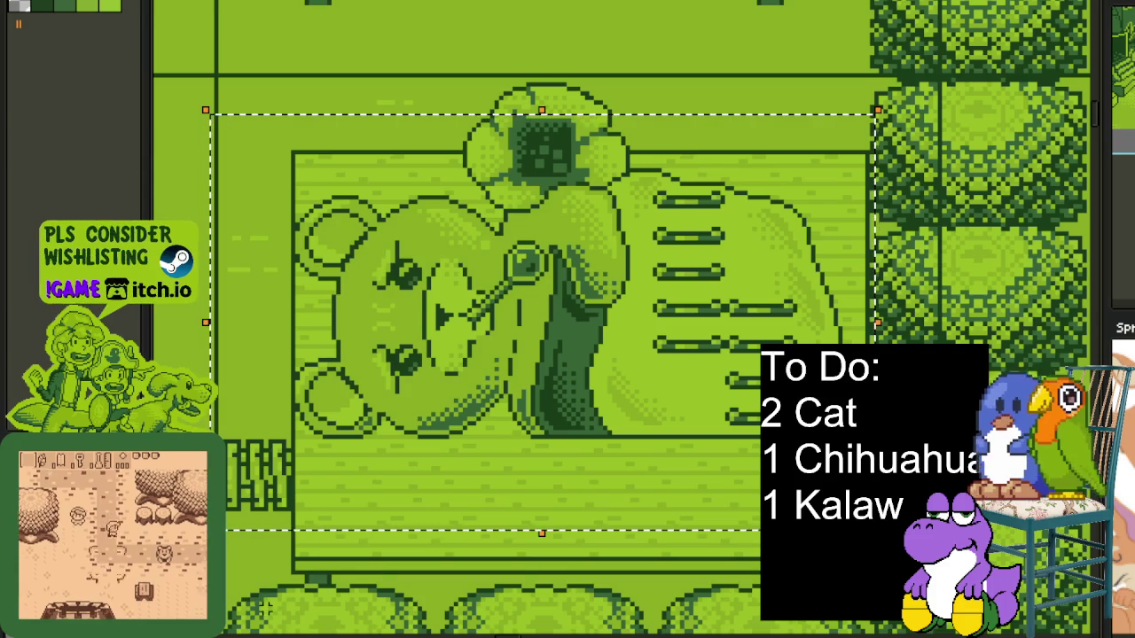
pyautogui.scroll(-5, 260, 612)
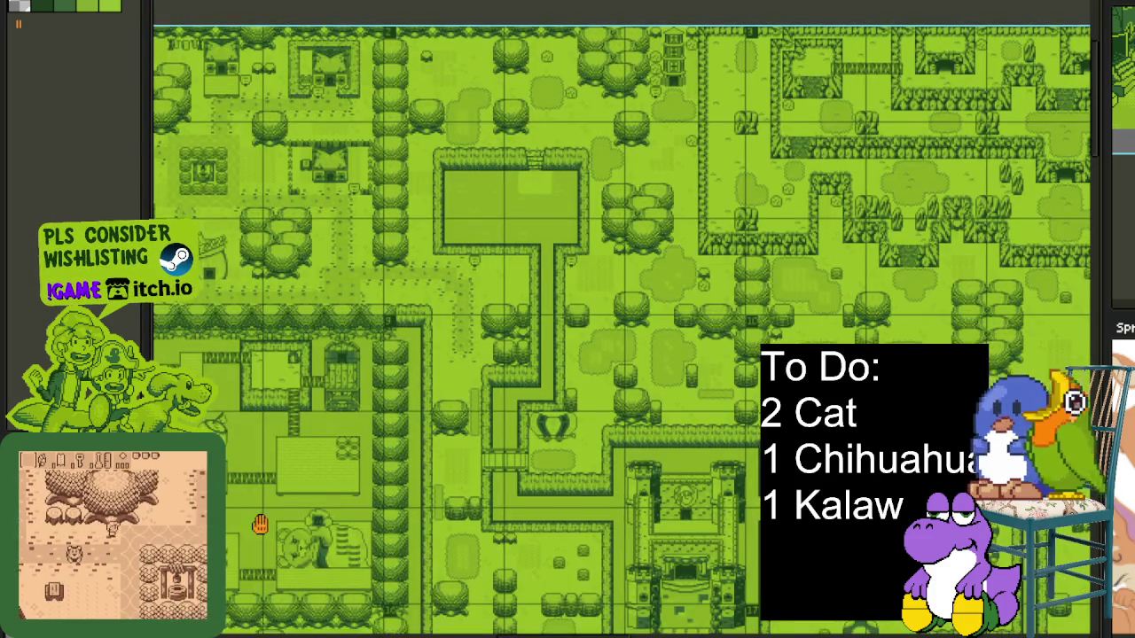
pyautogui.scroll(-2, 505, 480)
pyautogui.scroll(5, 505, 480)
pyautogui.scroll(-3, 506, 480)
pyautogui.moveTo(631, 89); pyautogui.dragTo(388, 535)
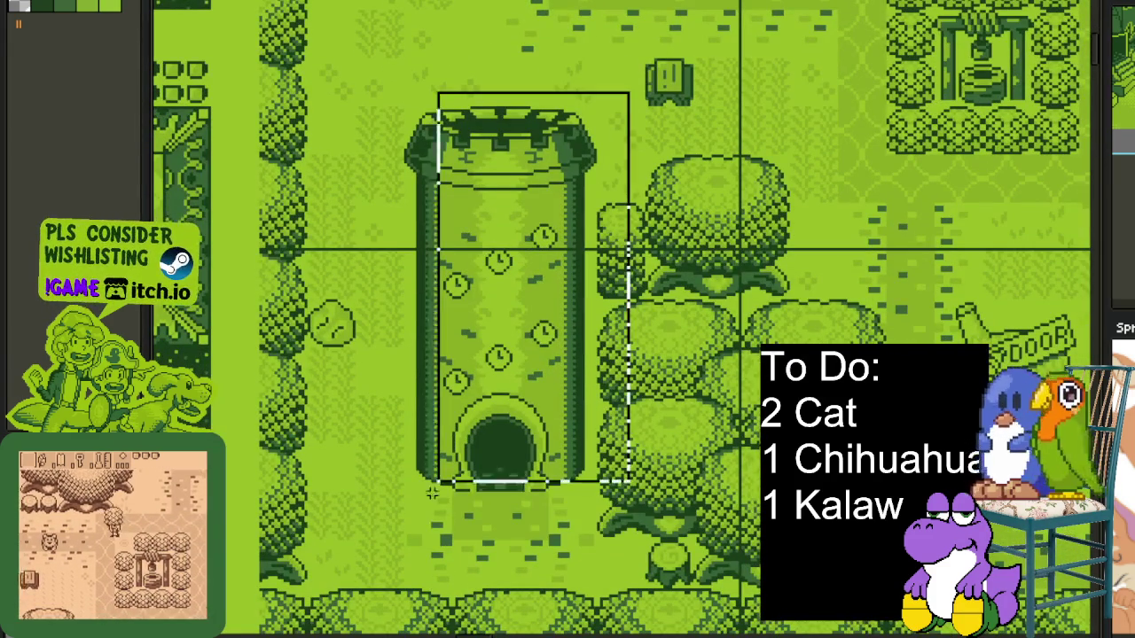
# Draw a rectangular selection around the train locomotive.
pyautogui.scroll(-3, 887, 458)
pyautogui.scroll(-2, 886, 457)
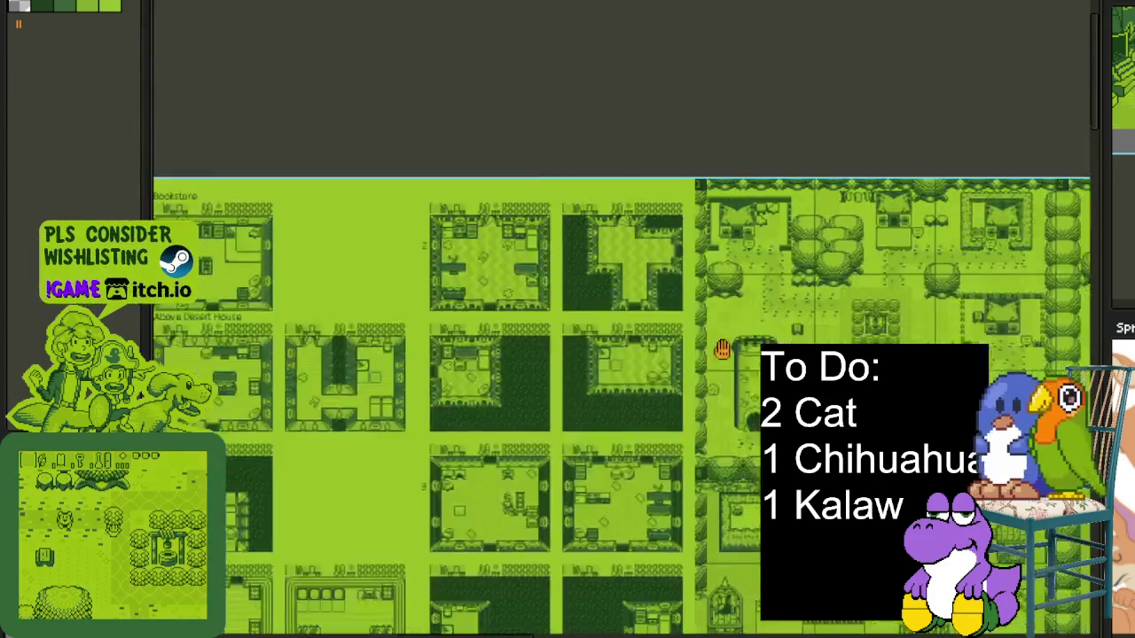
pyautogui.scroll(5, 606, 467)
pyautogui.scroll(-1, 605, 465)
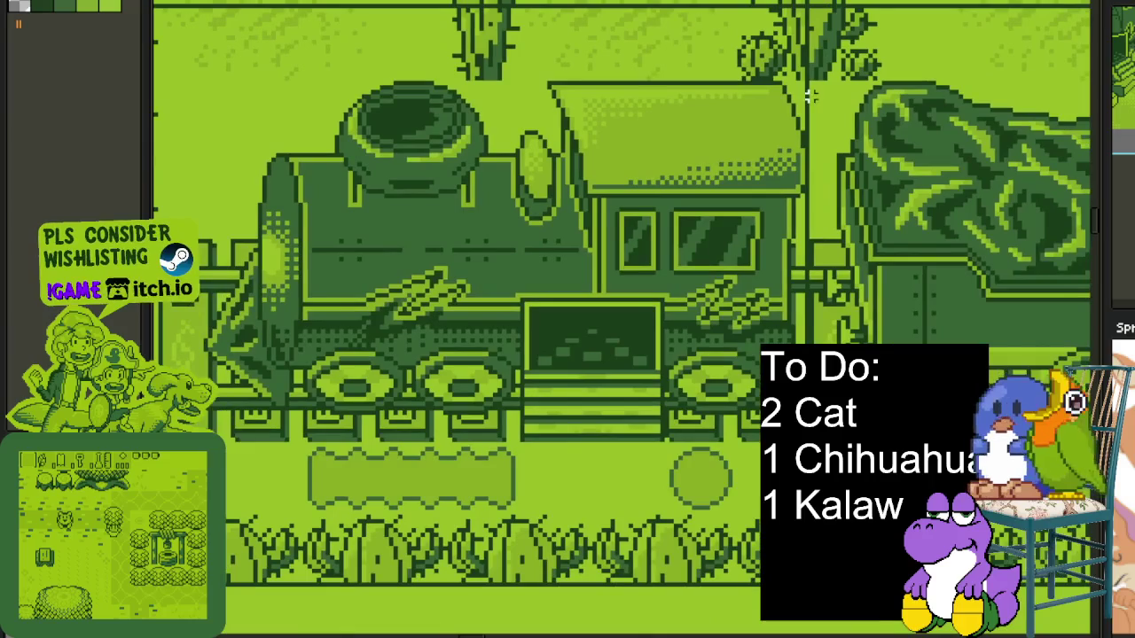
pyautogui.moveTo(197, 469); pyautogui.dragTo(830, 88)
# Zoom in and out across the overworld map surveying nearby buildings.
pyautogui.scroll(-3, 779, 329)
pyautogui.scroll(5, 621, 332)
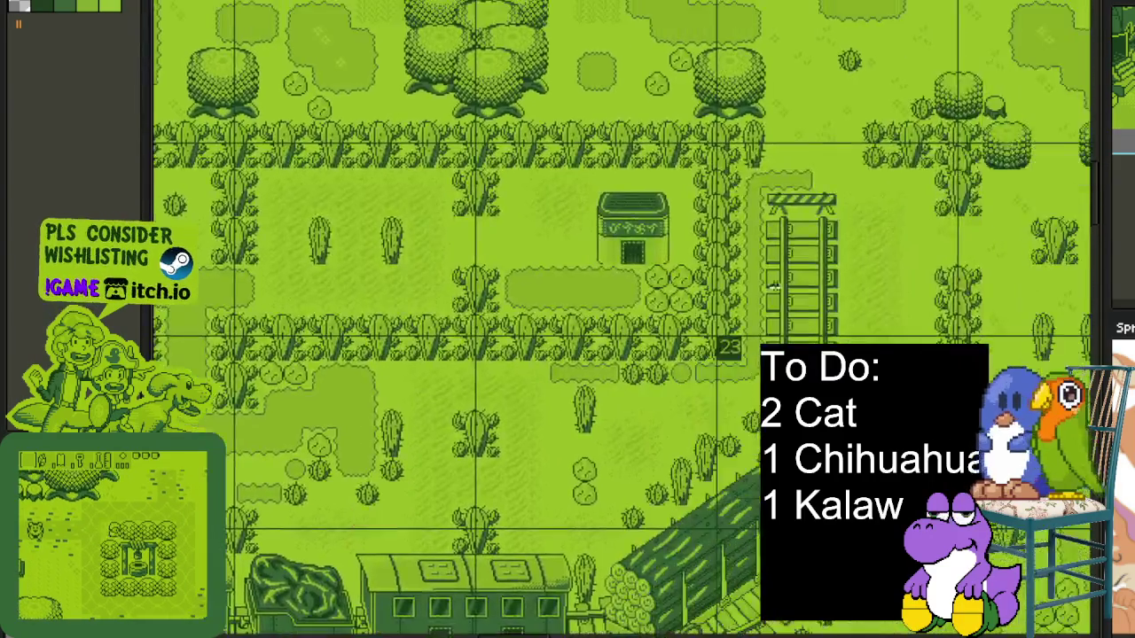
pyautogui.scroll(5, 532, 333)
pyautogui.scroll(5, 464, 334)
pyautogui.scroll(-5, 464, 334)
pyautogui.scroll(2, 633, 203)
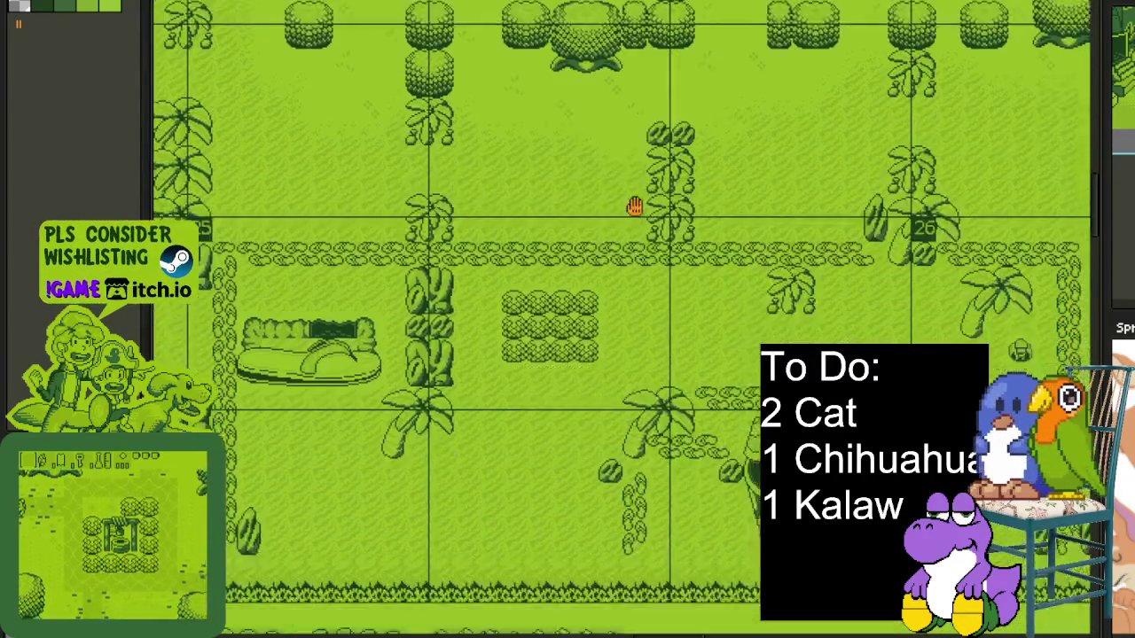
pyautogui.scroll(1, 393, 291)
pyautogui.scroll(3, 660, 235)
pyautogui.scroll(2, 709, 222)
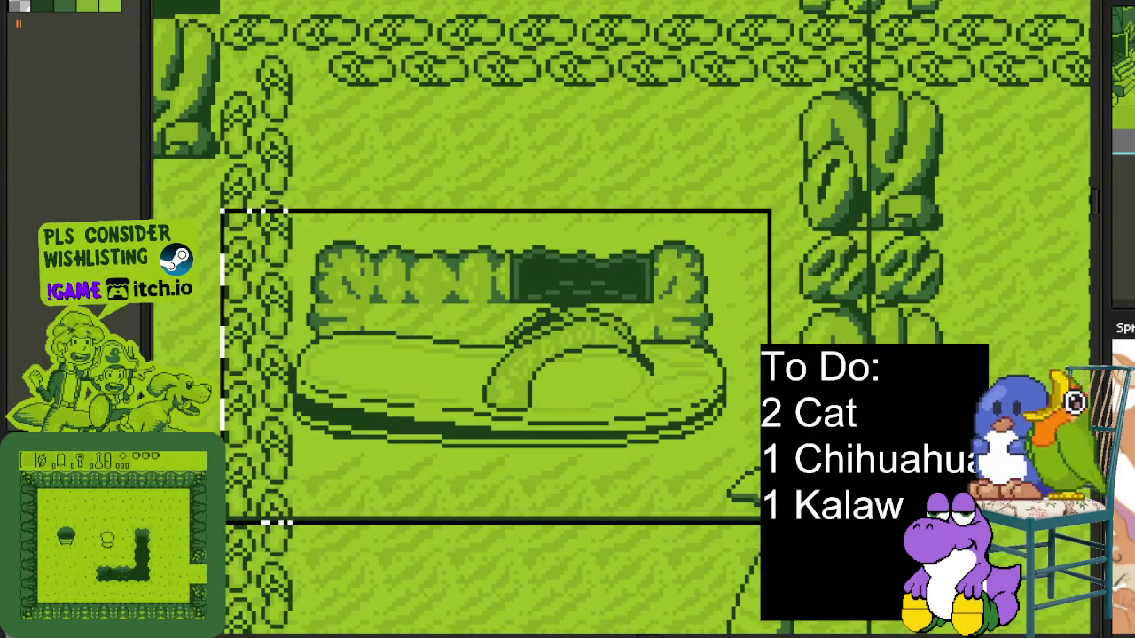
pyautogui.scroll(-1, 497, 434)
pyautogui.scroll(-3, 273, 309)
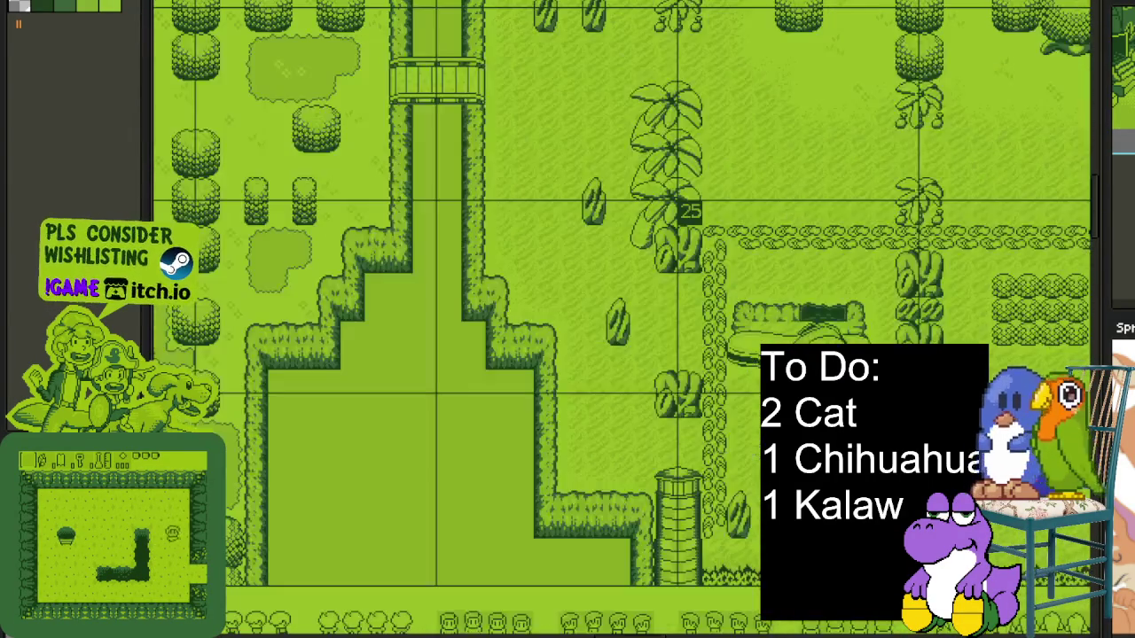
pyautogui.scroll(-2, 273, 308)
pyautogui.scroll(-3, 497, 337)
pyautogui.scroll(3, 726, 341)
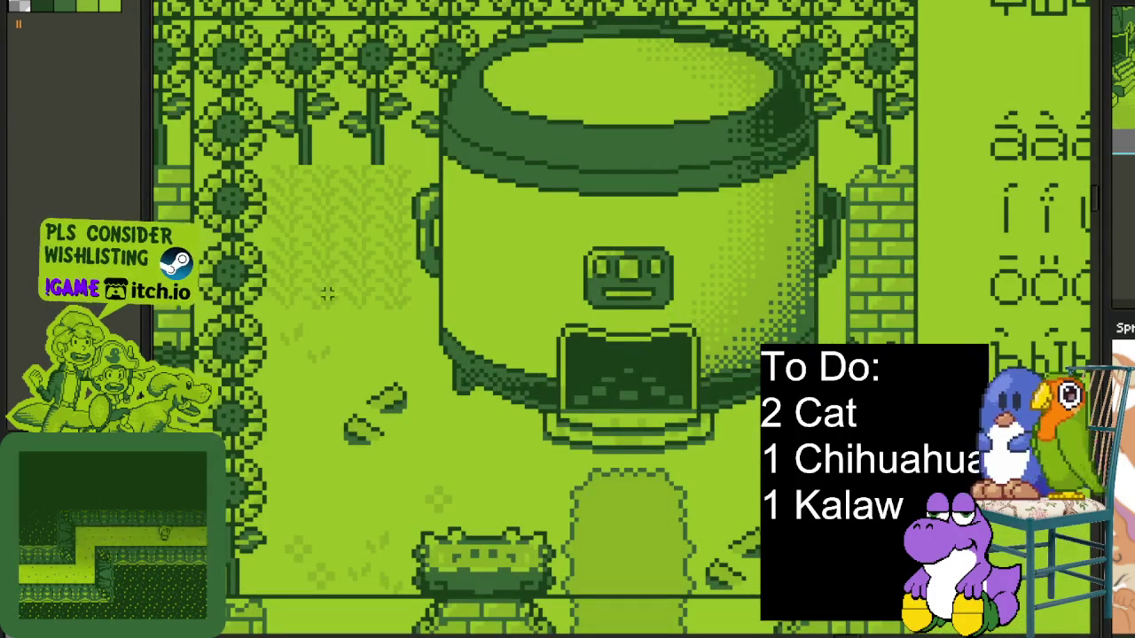
# Select the leafy pot building with a rectangle, then pan toward room 6.
pyautogui.scroll(-2, 380, 189)
pyautogui.scroll(2, 539, 394)
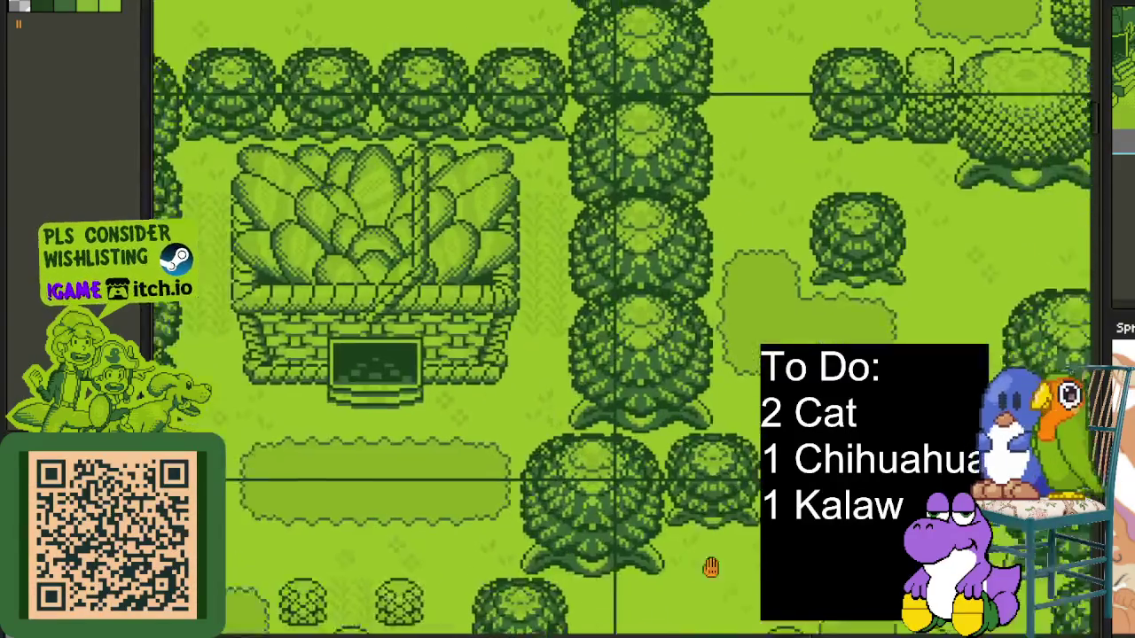
pyautogui.moveTo(712, 567); pyautogui.dragTo(878, 576)
pyautogui.scroll(2, 691, 382)
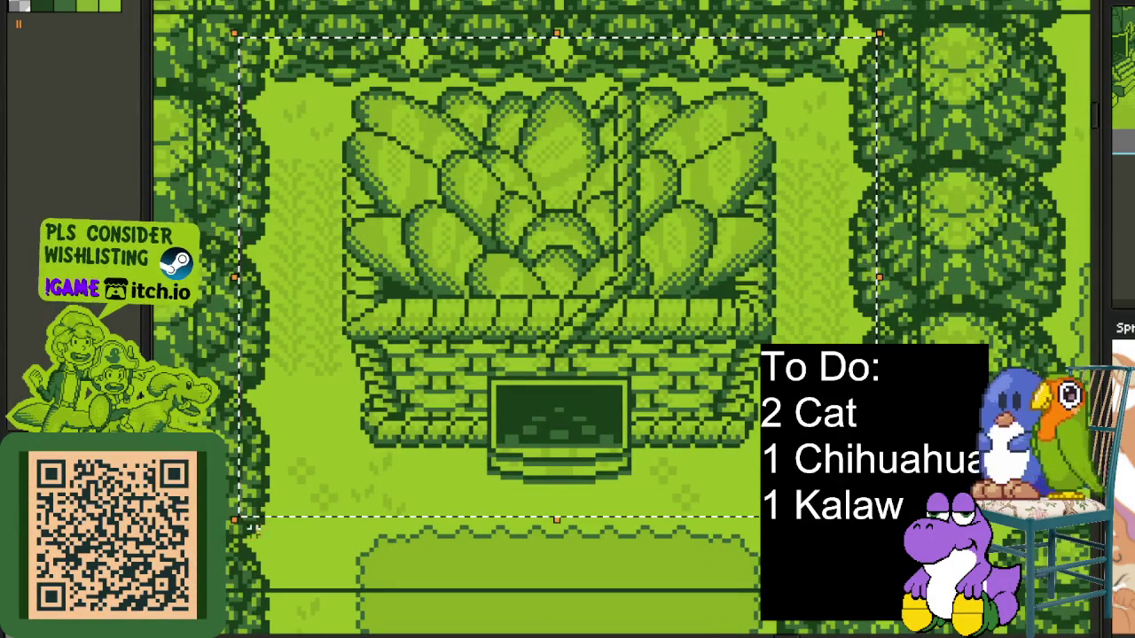
pyautogui.moveTo(714, 120); pyautogui.dragTo(805, 62)
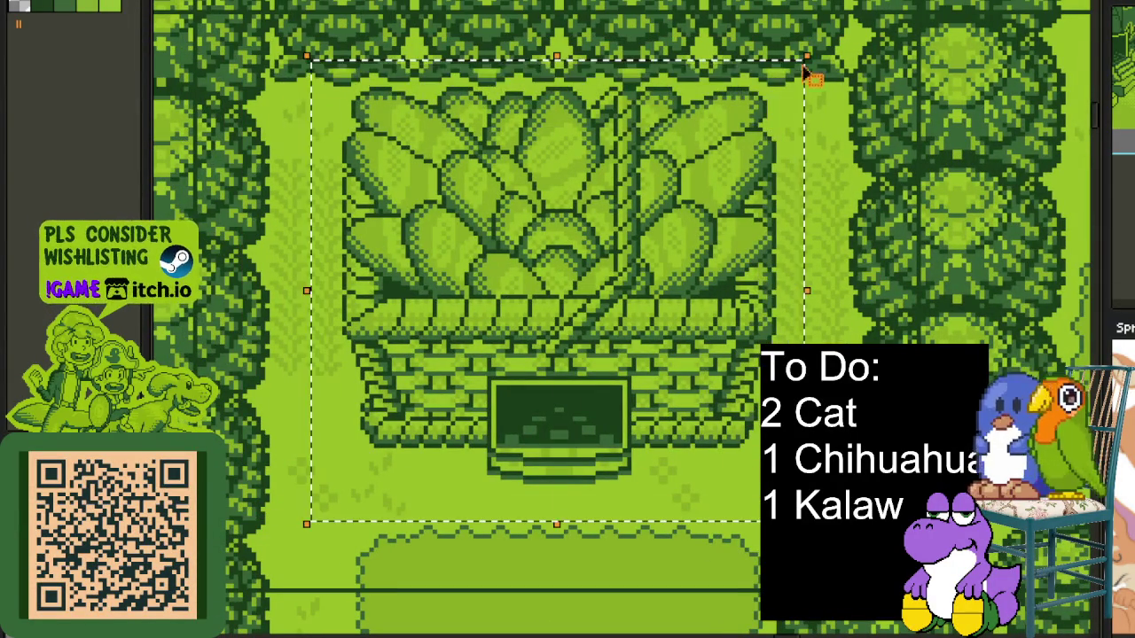
pyautogui.scroll(-3, 962, 275)
pyautogui.moveTo(962, 275)
pyautogui.mouseDown()
pyautogui.moveTo(672, 543)
pyautogui.moveTo(577, 439)
pyautogui.moveTo(798, 433)
pyautogui.mouseUp()
# Pan to the tree maze room, marquee-select the framed lizard picture, then deselect it.
pyautogui.moveTo(355, 354); pyautogui.dragTo(505, 354)
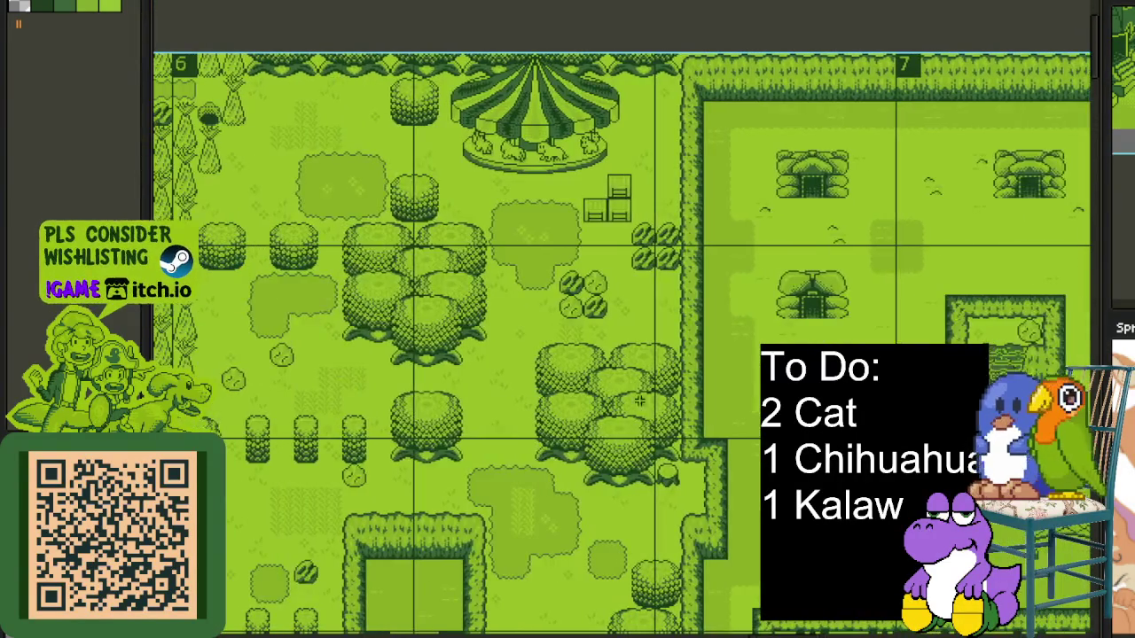
pyautogui.moveTo(266, 337); pyautogui.dragTo(736, 337)
pyautogui.moveTo(438, 348); pyautogui.dragTo(542, 163)
pyautogui.scroll(3, 496, 381)
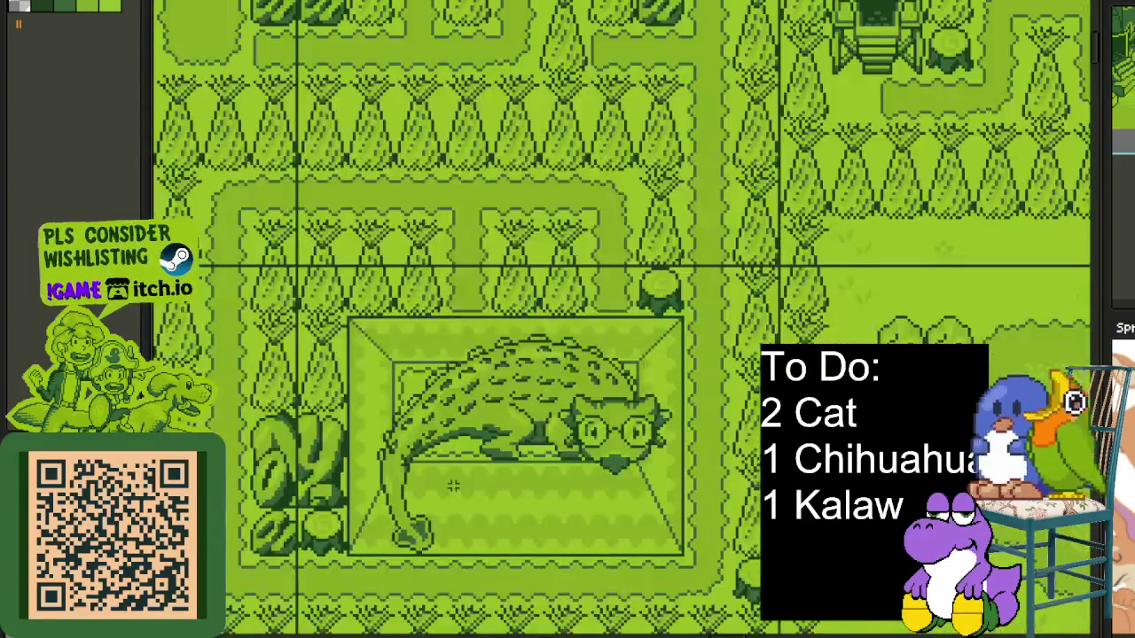
pyautogui.scroll(1, 498, 373)
pyautogui.scroll(1, 468, 423)
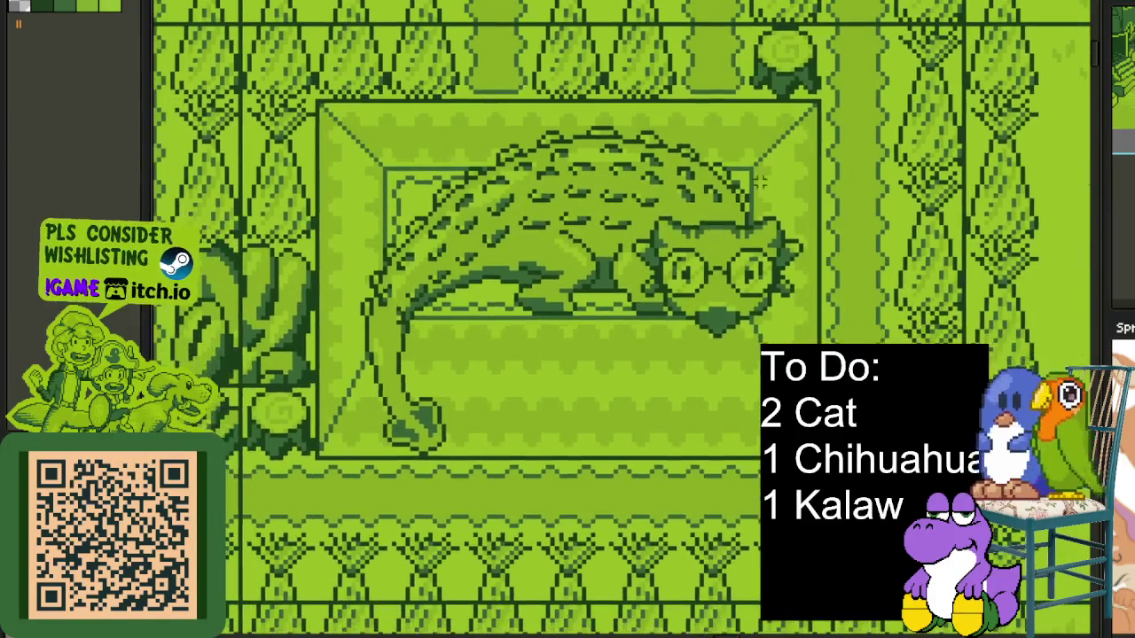
pyautogui.moveTo(801, 146); pyautogui.dragTo(312, 493)
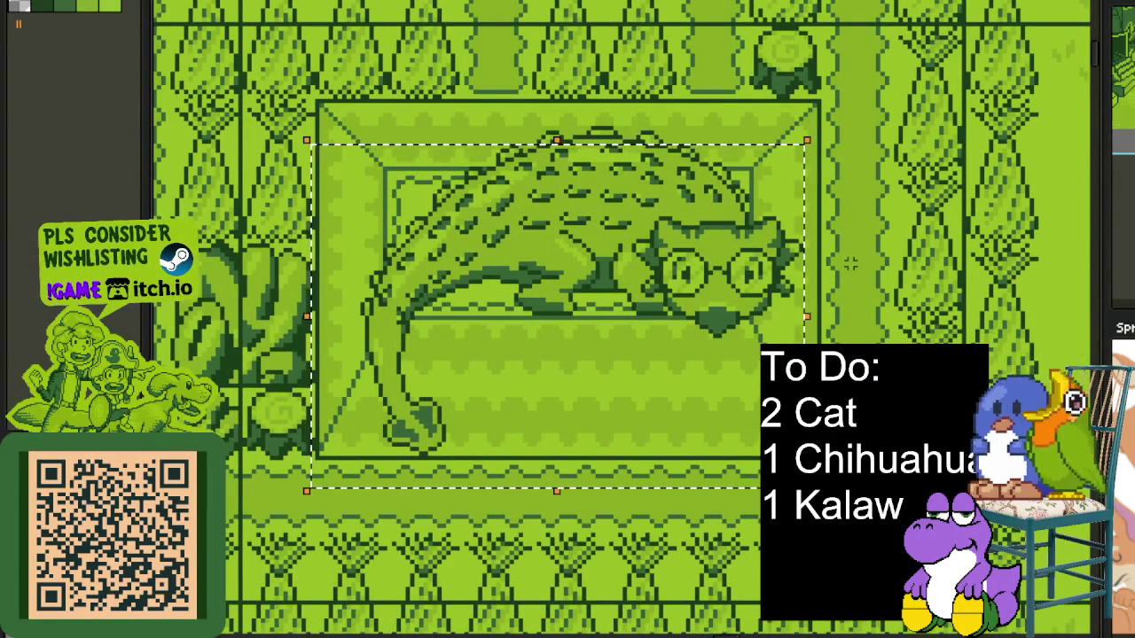
pyautogui.moveTo(851, 104); pyautogui.dragTo(263, 546)
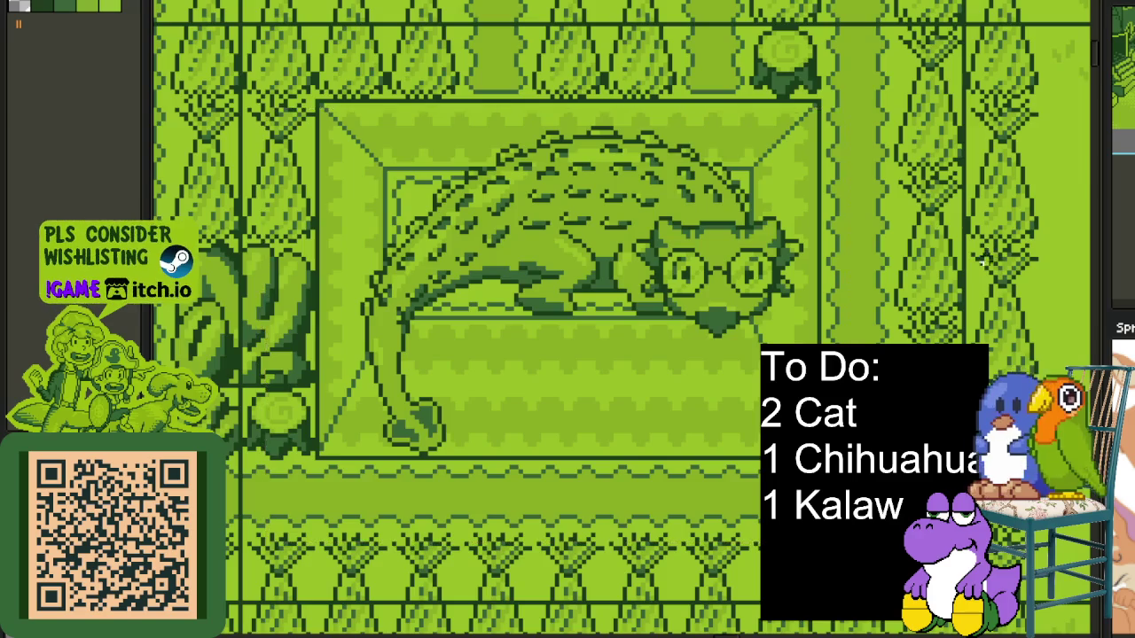
pyautogui.hotkey('ctrl', 'd')
# Zoom onto the swirl-topped keyhole-door house and draw, then redraw, a Rectangular Marquee around it.
pyautogui.scroll(-1, 891, 286)
pyautogui.scroll(1, 496, 266)
pyautogui.scroll(1, 497, 266)
pyautogui.scroll(1, 496, 266)
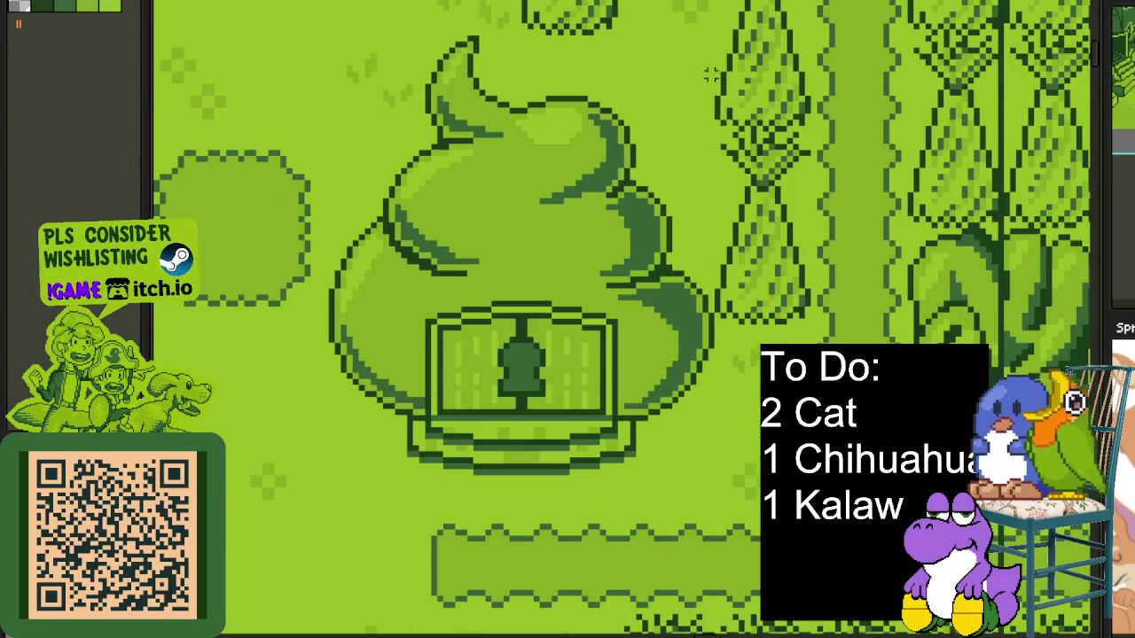
pyautogui.moveTo(711, 75); pyautogui.dragTo(317, 479)
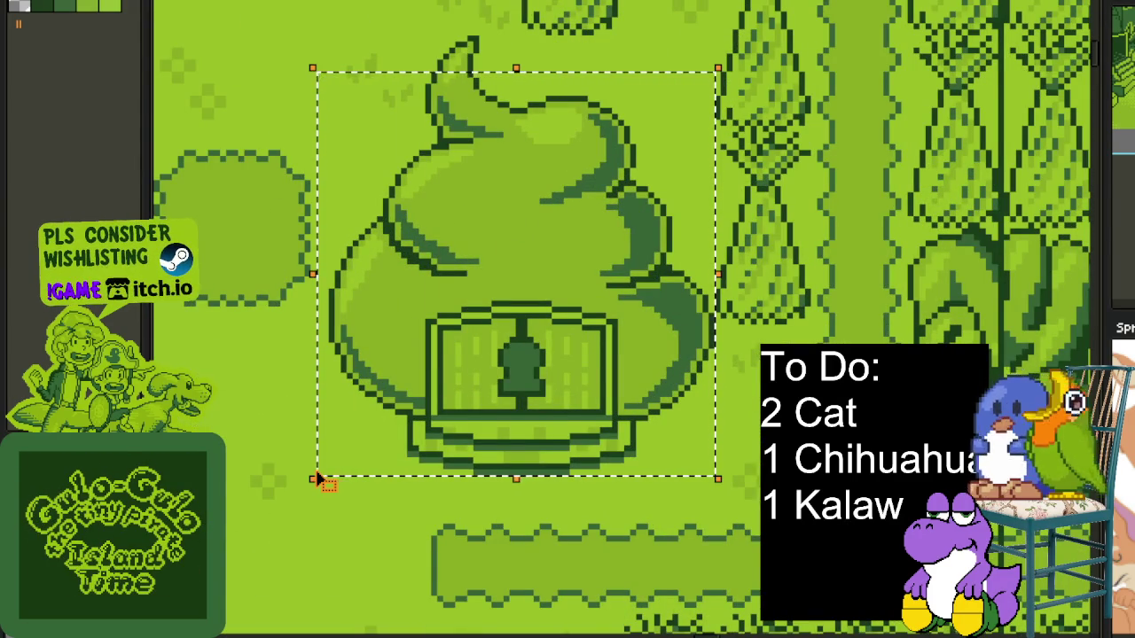
pyautogui.moveTo(309, 16)
pyautogui.mouseDown()
pyautogui.moveTo(494, 177)
pyautogui.moveTo(727, 502)
pyautogui.mouseUp()
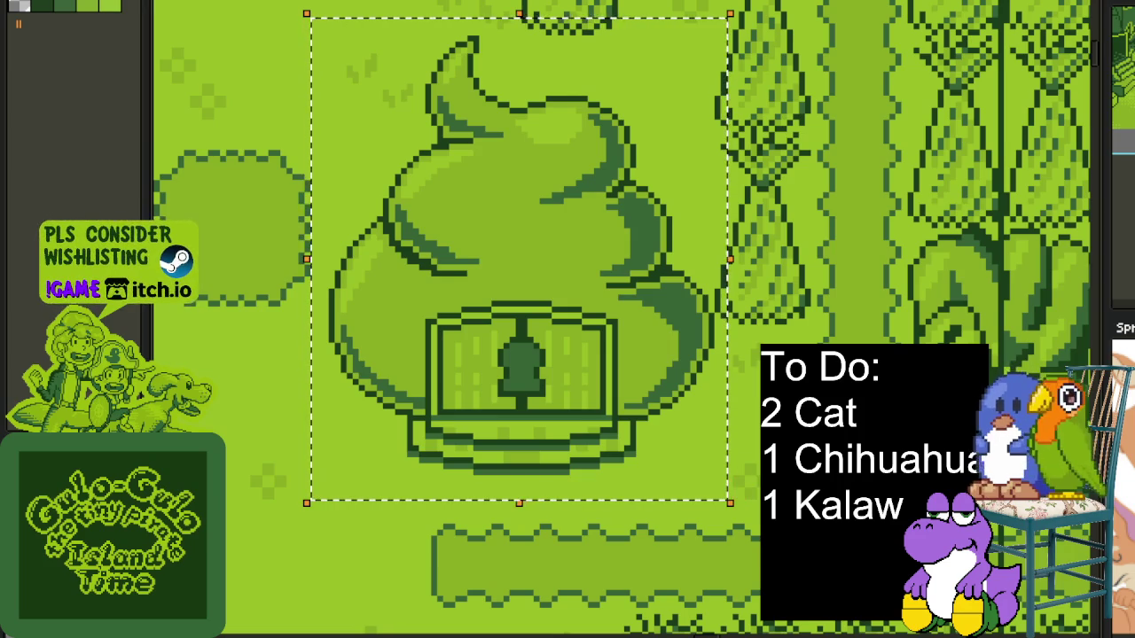
pyautogui.scroll(-2, 829, 151)
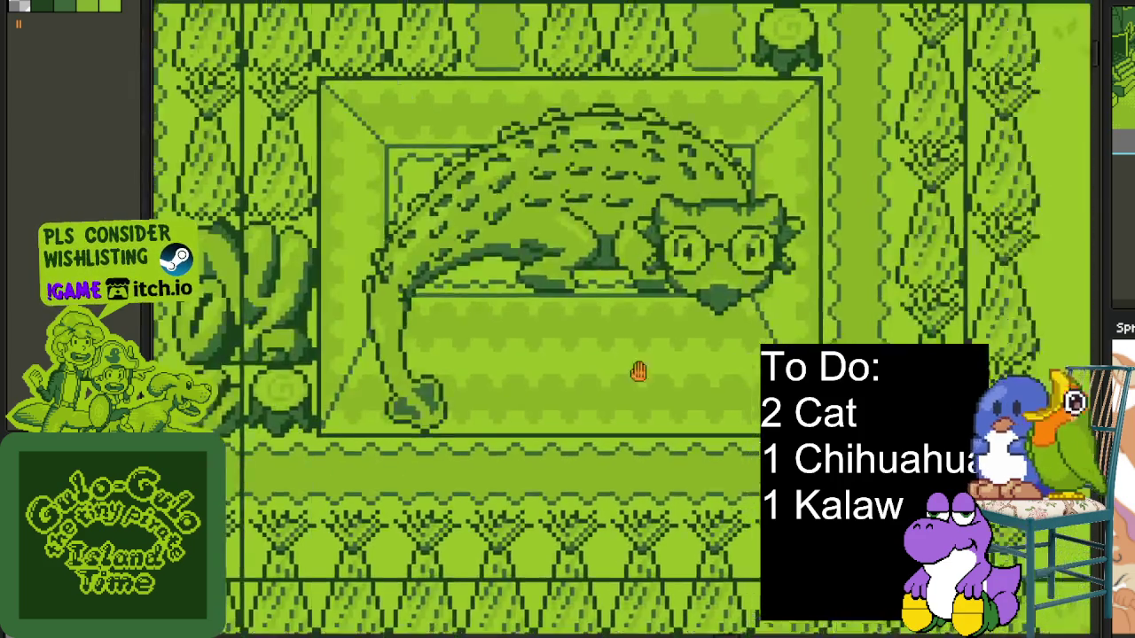
# Pan from the lizard room to the swirl-topped house and enclose it in an enlarged rectangle.
pyautogui.scroll(1, 829, 151)
pyautogui.scroll(1, 829, 150)
pyautogui.moveTo(829, 97); pyautogui.dragTo(271, 543)
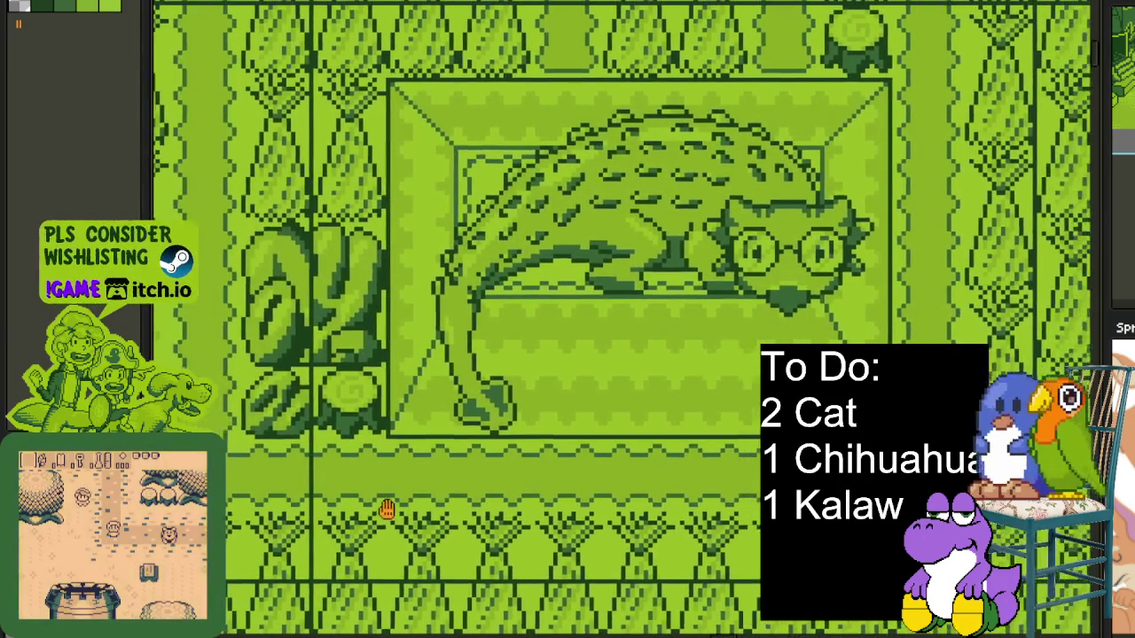
pyautogui.moveTo(270, 543); pyautogui.dragTo(609, 494)
pyautogui.moveTo(331, 434); pyautogui.dragTo(449, 427)
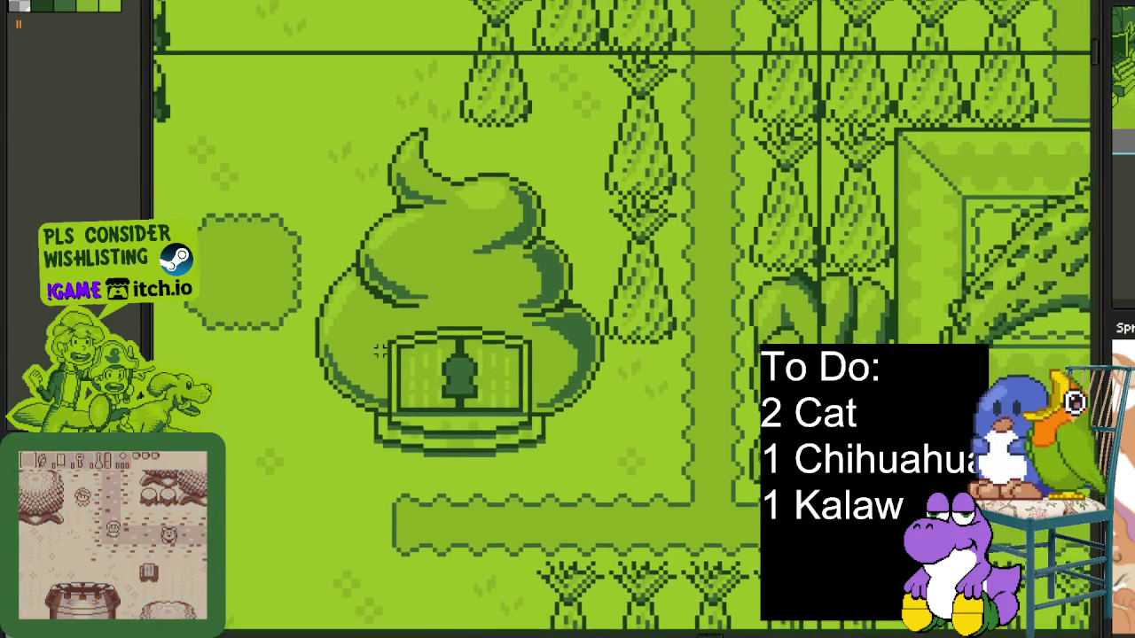
pyautogui.scroll(2, 532, 266)
pyautogui.moveTo(217, 68)
pyautogui.mouseDown()
pyautogui.moveTo(675, 411)
pyautogui.moveTo(742, 525)
pyautogui.mouseUp()
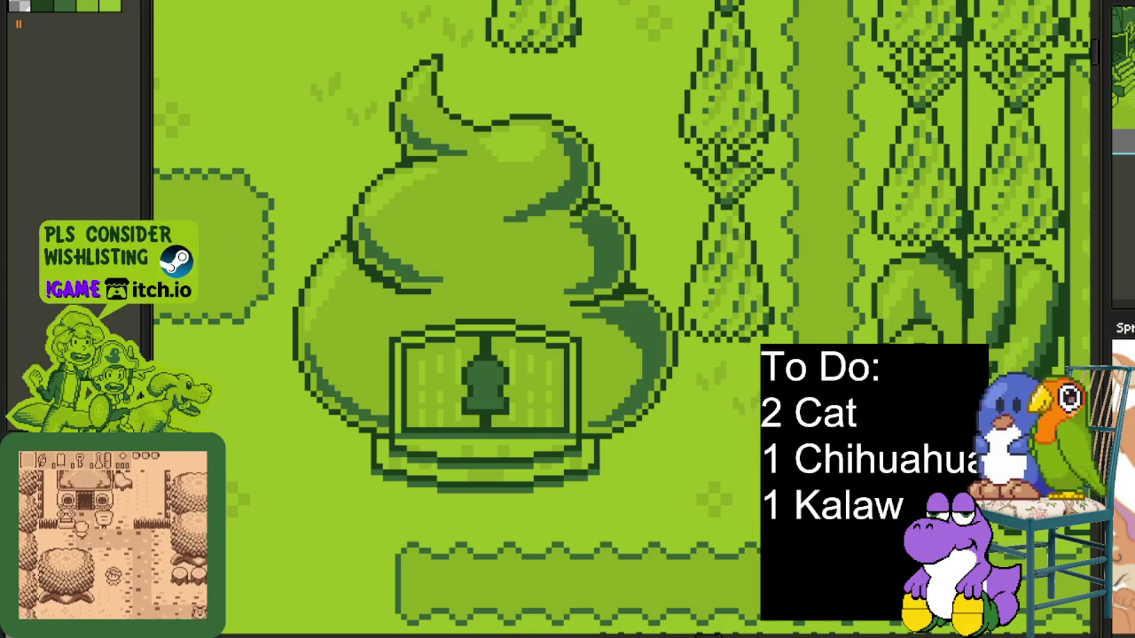
pyautogui.moveTo(361, 522); pyautogui.dragTo(350, 539)
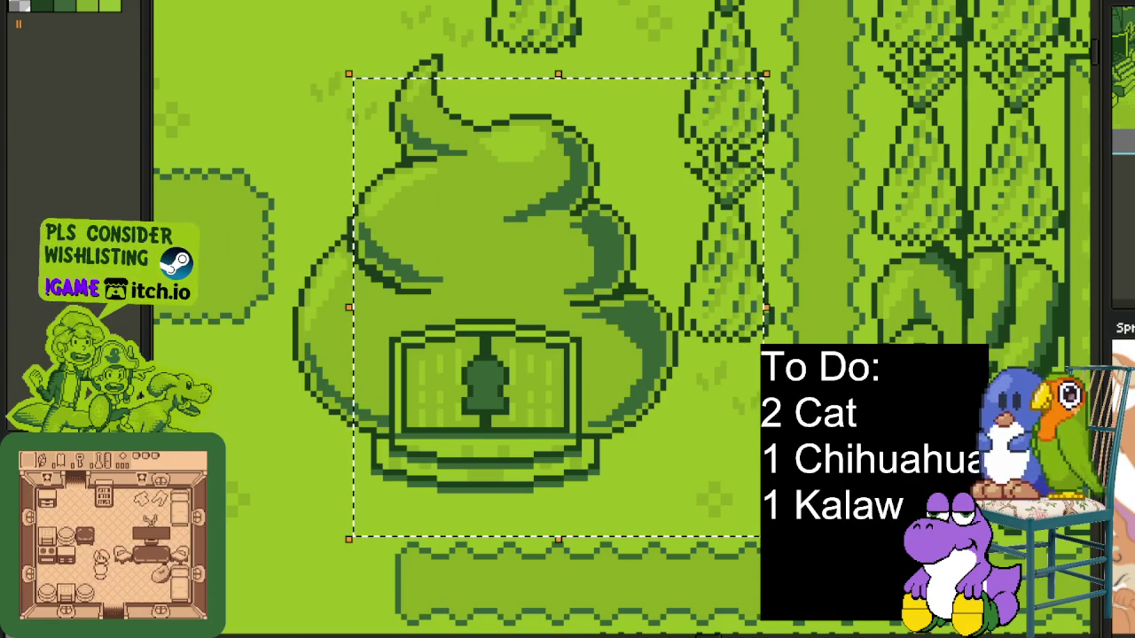
# Zoom out and pan the view onto the clock tower near areas 1 and 2.
pyautogui.scroll(-3, 526, 405)
pyautogui.scroll(-2, 526, 405)
pyautogui.scroll(-2, 526, 405)
pyautogui.moveTo(467, 398); pyautogui.dragTo(526, 405)
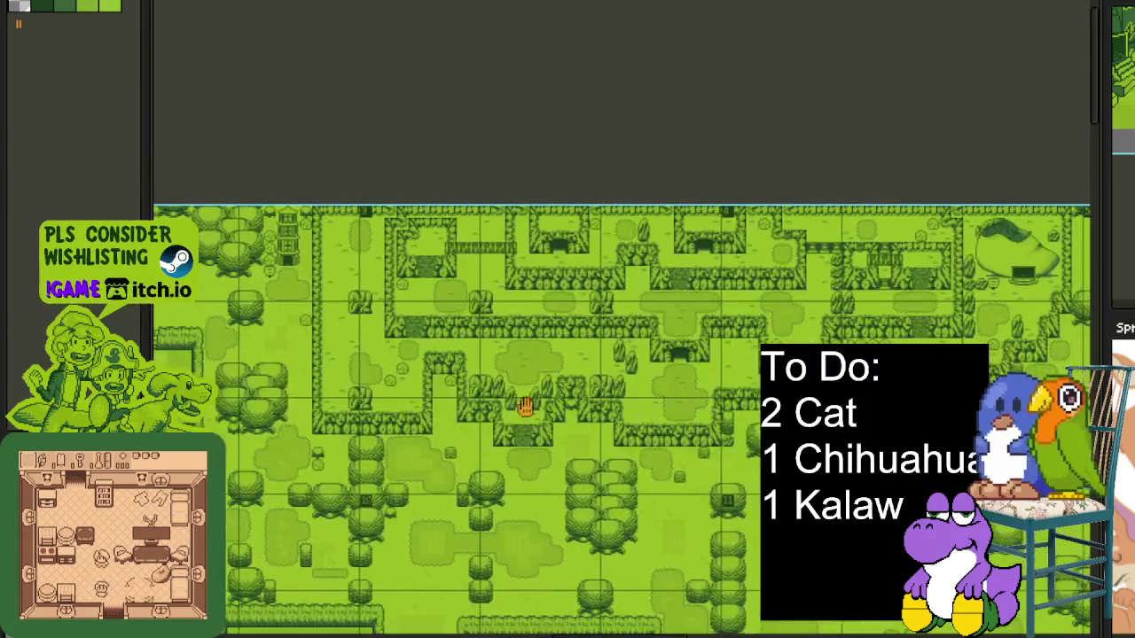
pyautogui.scroll(-1, 526, 405)
pyautogui.scroll(5, 506, 375)
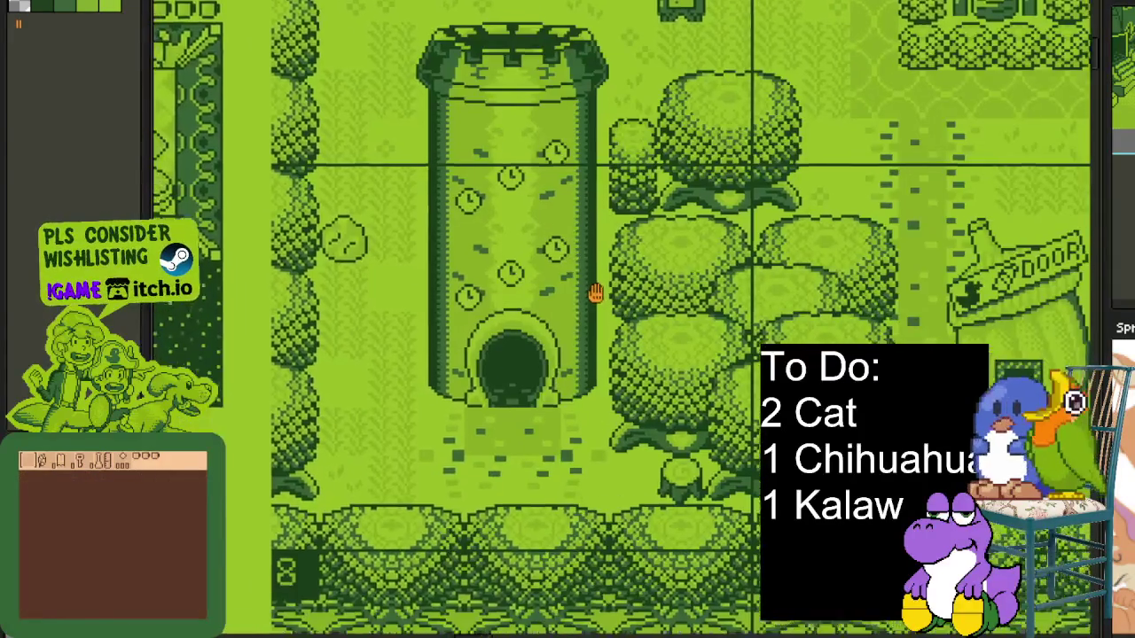
pyautogui.moveTo(596, 292); pyautogui.dragTo(608, 371)
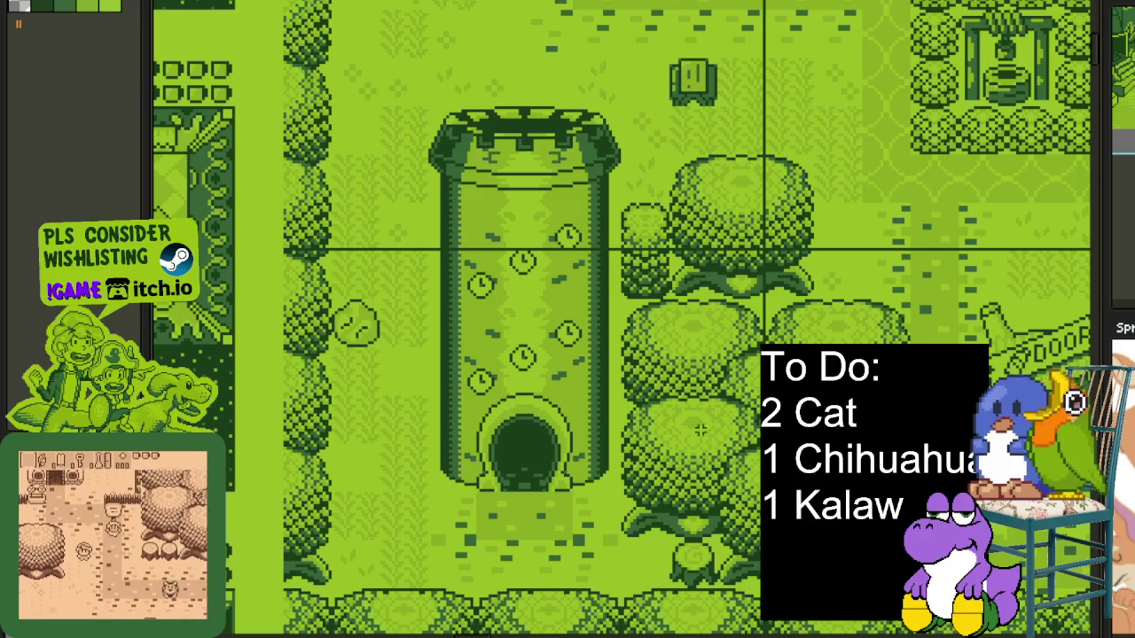
pyautogui.scroll(-1, 744, 413)
pyautogui.moveTo(696, 324); pyautogui.dragTo(417, 377)
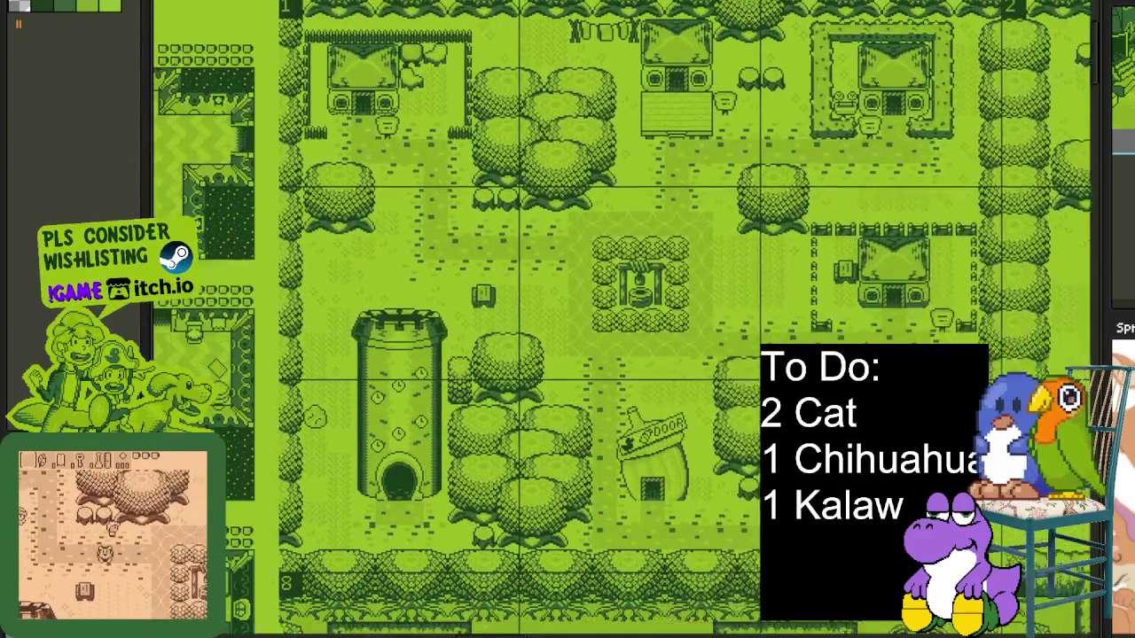
# Marquee-select the clock tower, then zoom and pan back around it.
pyautogui.scroll(1, 417, 376)
pyautogui.moveTo(626, 170); pyautogui.dragTo(284, 567)
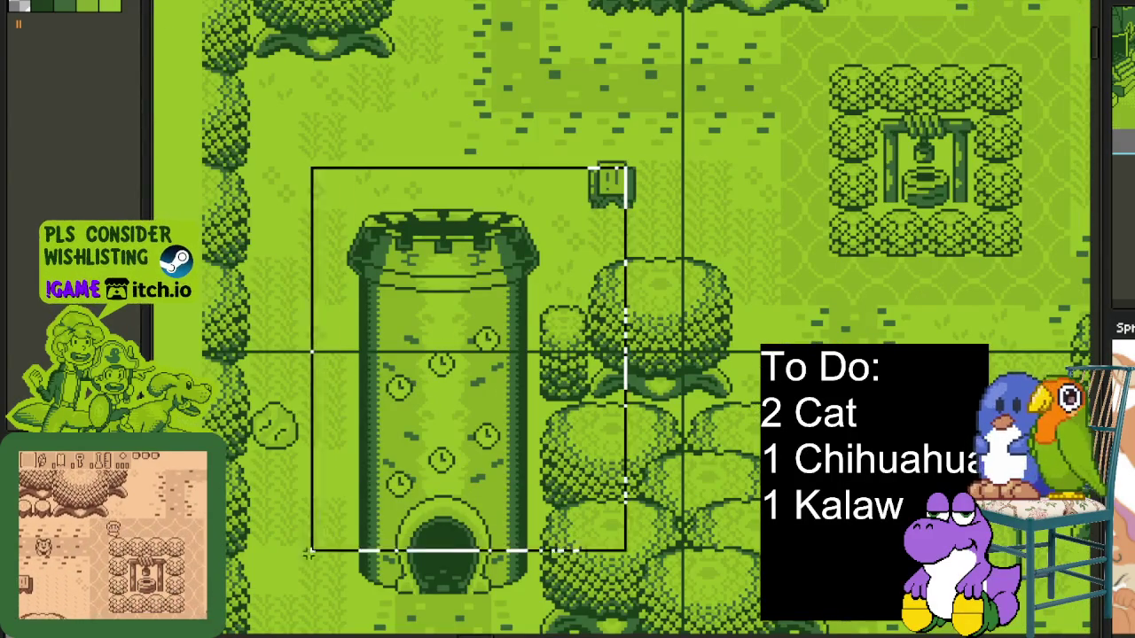
pyautogui.scroll(-3, 342, 270)
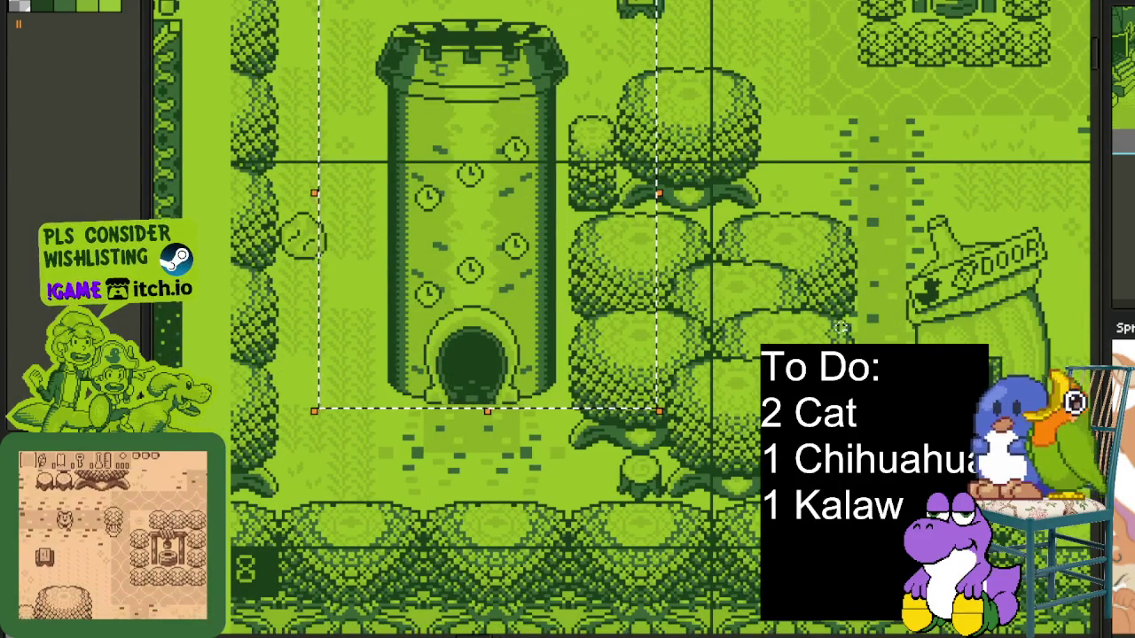
pyautogui.scroll(-3, 842, 323)
pyautogui.moveTo(745, 328); pyautogui.dragTo(570, 289)
pyautogui.scroll(2, 528, 363)
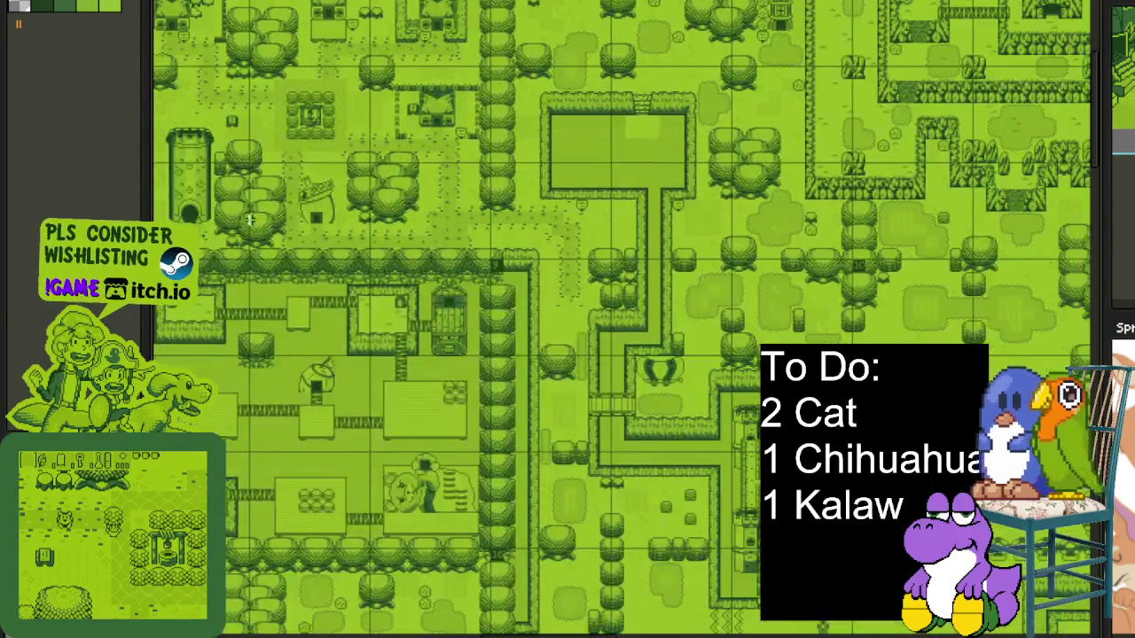
pyautogui.scroll(-2, 527, 363)
pyautogui.scroll(4, 528, 363)
pyautogui.scroll(1, 667, 324)
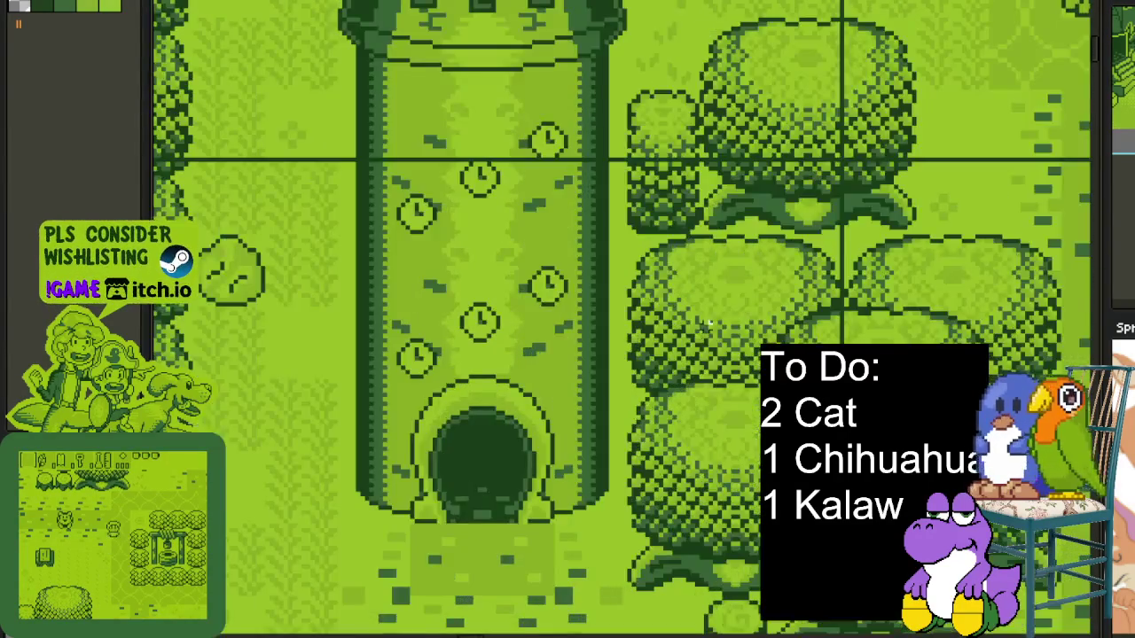
pyautogui.scroll(-3, 514, 391)
pyautogui.scroll(1, 514, 391)
pyautogui.scroll(3, 514, 391)
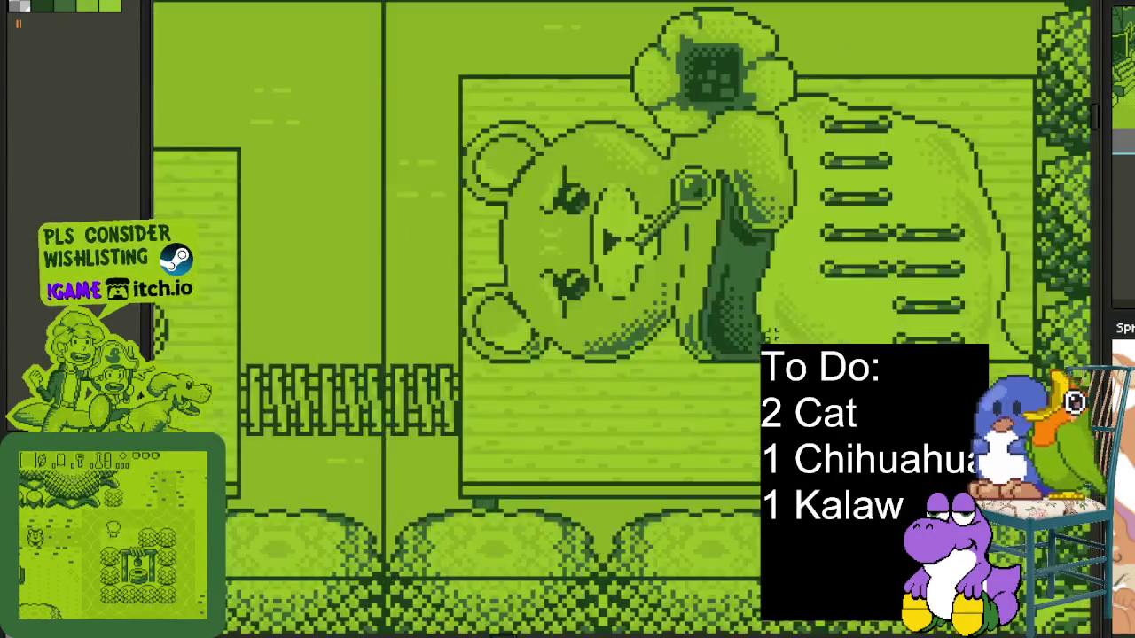
pyautogui.scroll(-1, 514, 391)
# Select the bear picture, then scroll right and select the leafy pot building.
pyautogui.moveTo(176, 479); pyautogui.dragTo(160, 506)
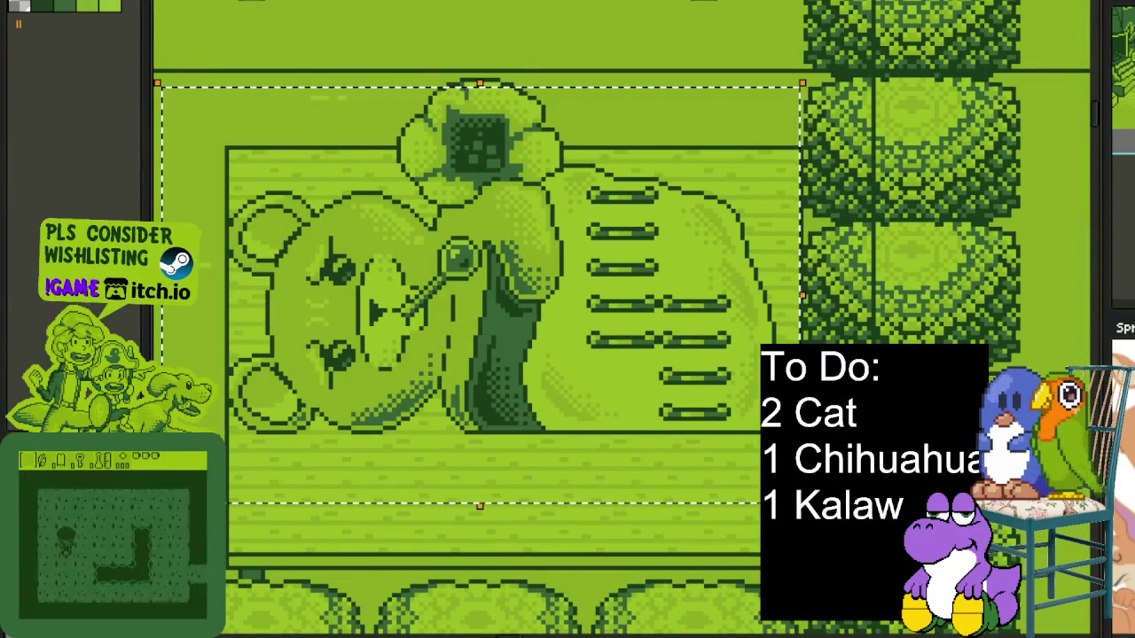
pyautogui.scroll(-3, 238, 222)
pyautogui.hscroll(5, 239, 222)
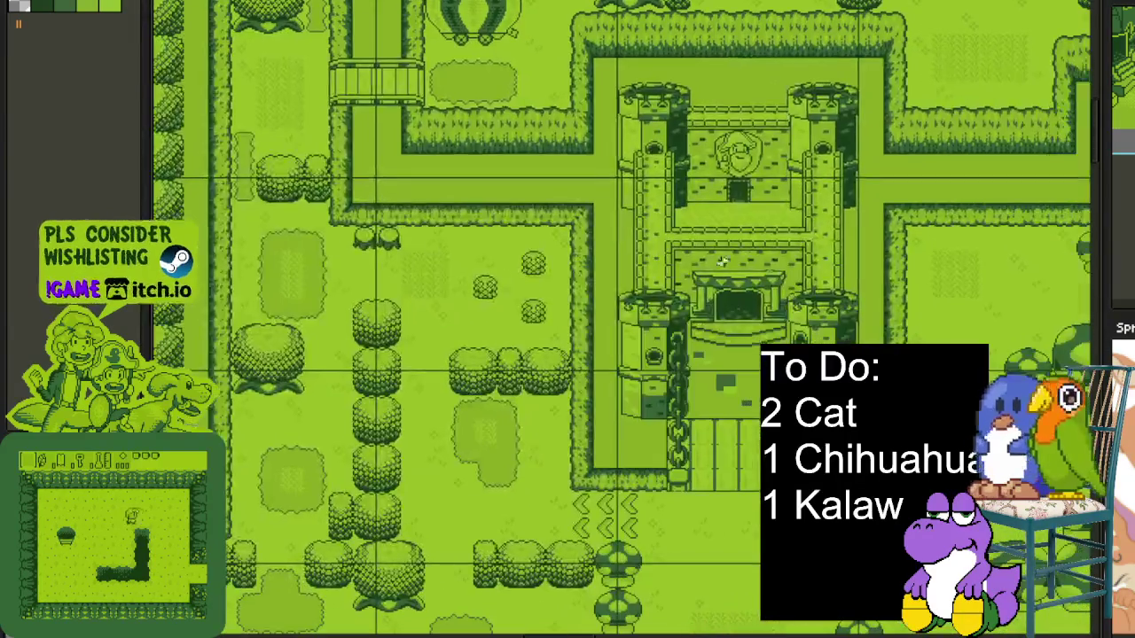
pyautogui.hscroll(5, 238, 223)
pyautogui.scroll(3, 239, 222)
pyautogui.scroll(-2, 239, 223)
pyautogui.hscroll(5, 239, 223)
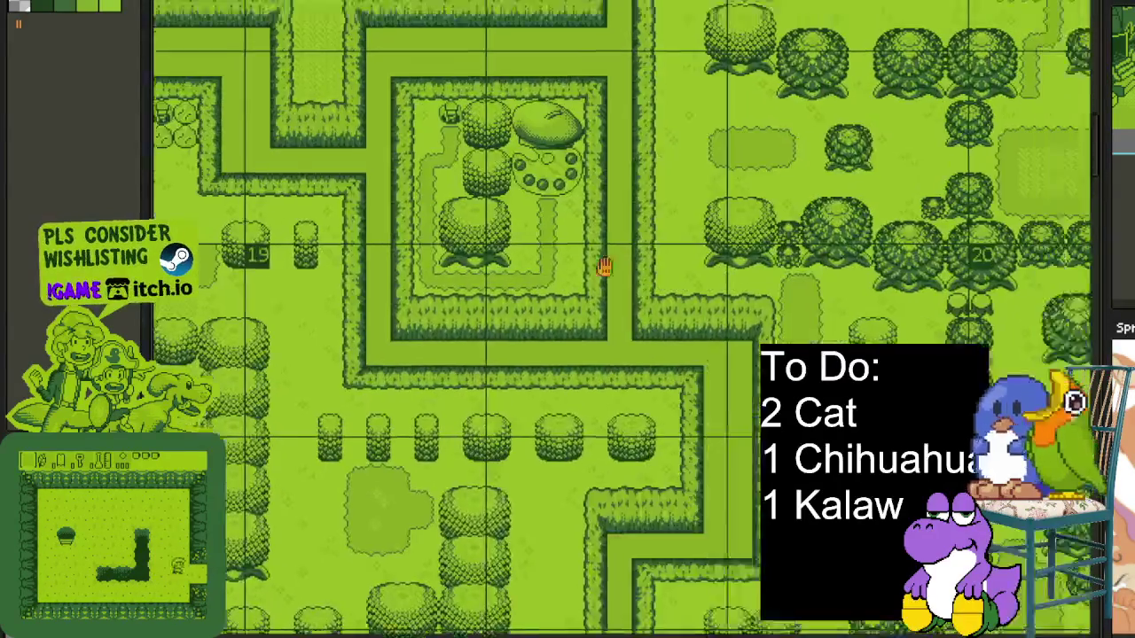
pyautogui.hscroll(3, 654, 114)
pyautogui.scroll(4, 655, 114)
pyautogui.moveTo(190, 159); pyautogui.dragTo(812, 625)
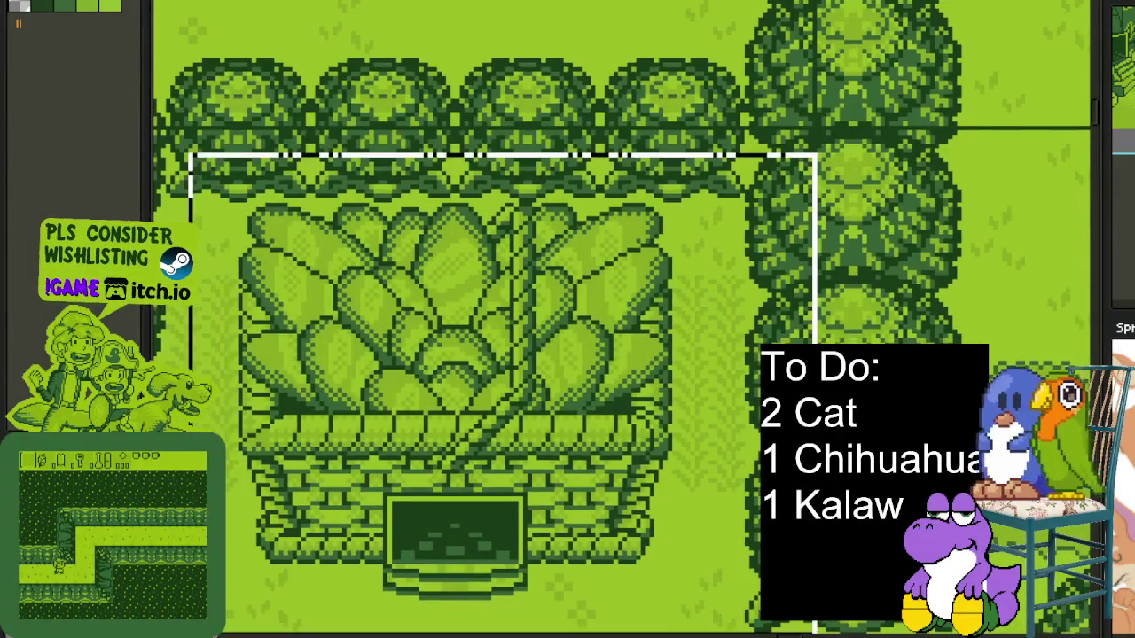
# Marquee the shell-shaped building and extend the box to cover the whole building.
pyautogui.scroll(-2, 505, 448)
pyautogui.scroll(-2, 779, 118)
pyautogui.scroll(3, 779, 117)
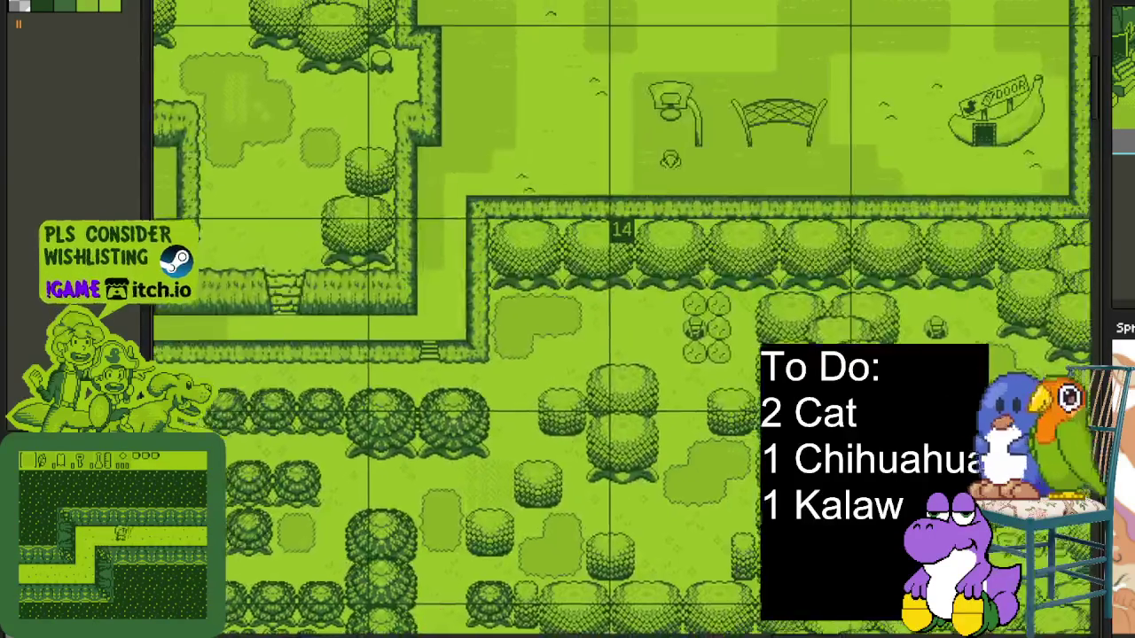
pyautogui.scroll(3, 780, 117)
pyautogui.scroll(3, 779, 117)
pyautogui.scroll(3, 780, 118)
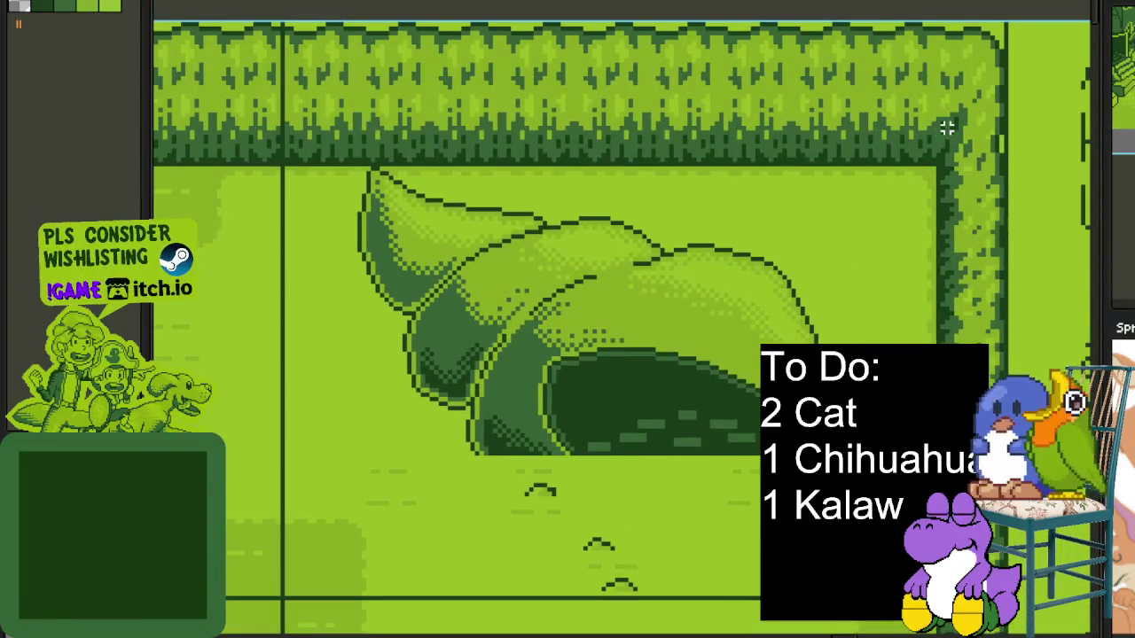
pyautogui.moveTo(949, 131); pyautogui.dragTo(387, 525)
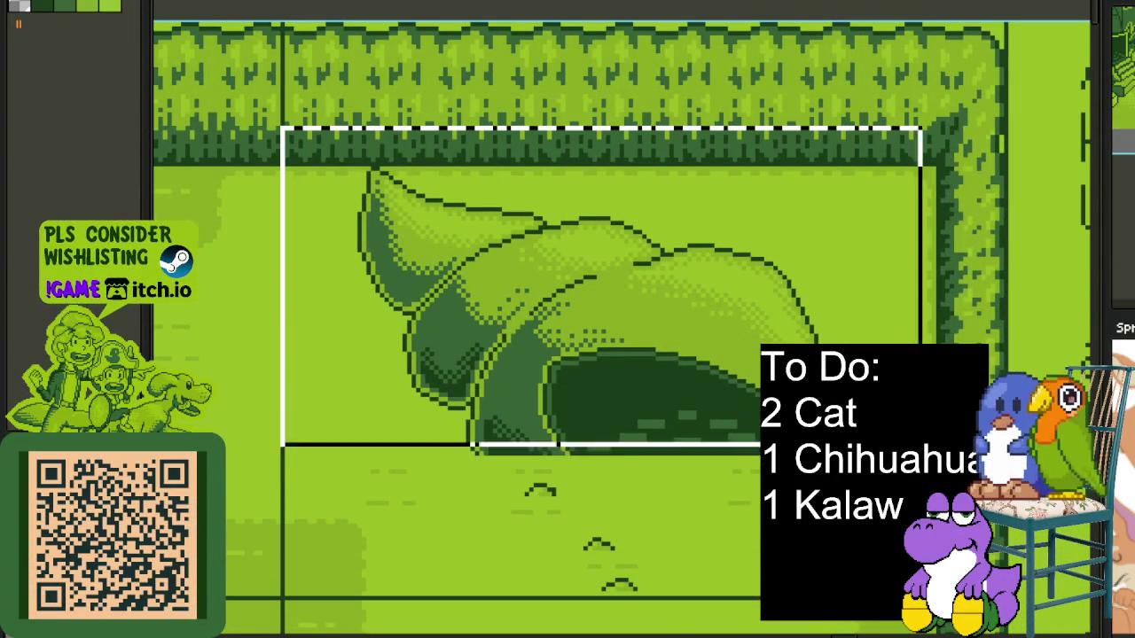
pyautogui.moveTo(922, 446); pyautogui.dragTo(957, 568)
pyautogui.scroll(-3, 780, 117)
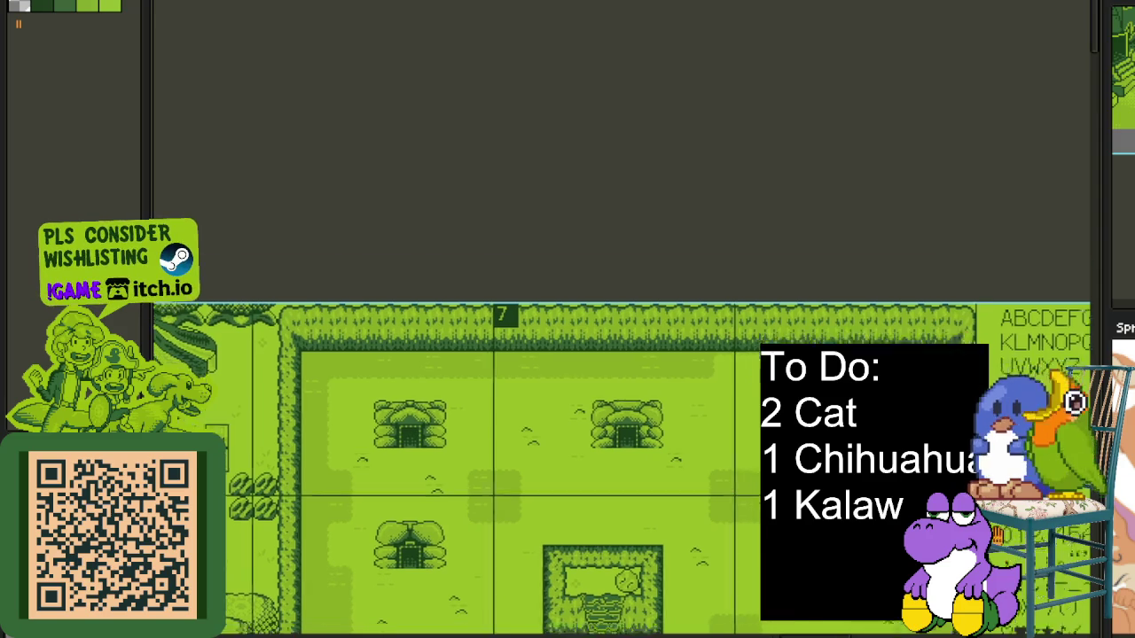
pyautogui.scroll(3, 780, 117)
pyautogui.scroll(2, 780, 117)
# Marquee-select the frog in the forest comic panel and centre the view on it.
pyautogui.scroll(-10, 503, 375)
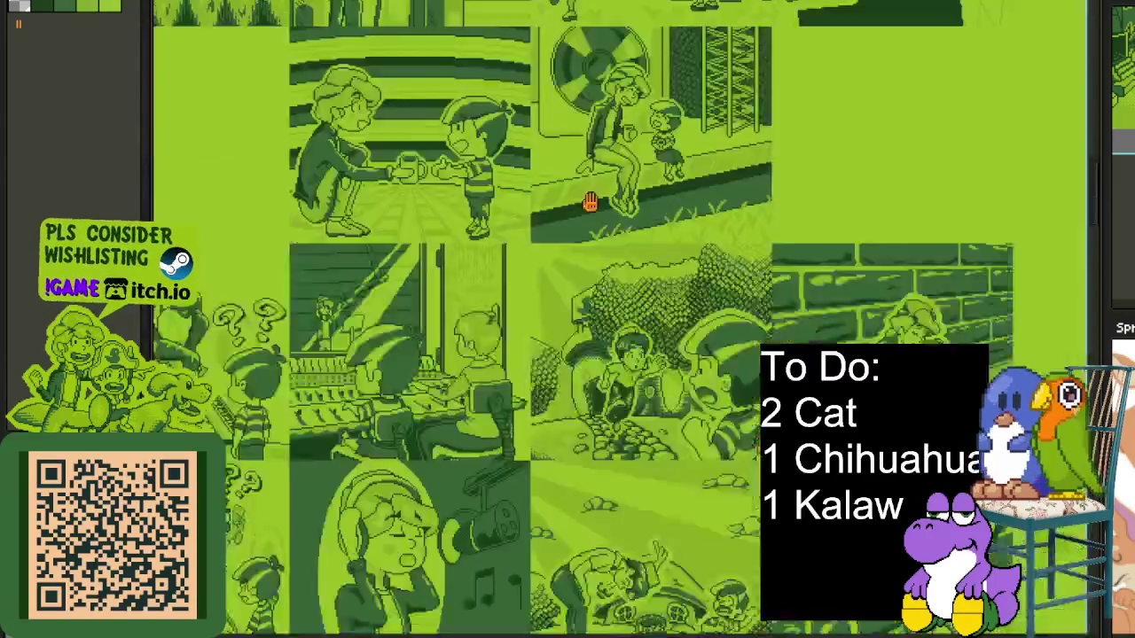
pyautogui.scroll(-5, 502, 375)
pyautogui.scroll(2, 750, 211)
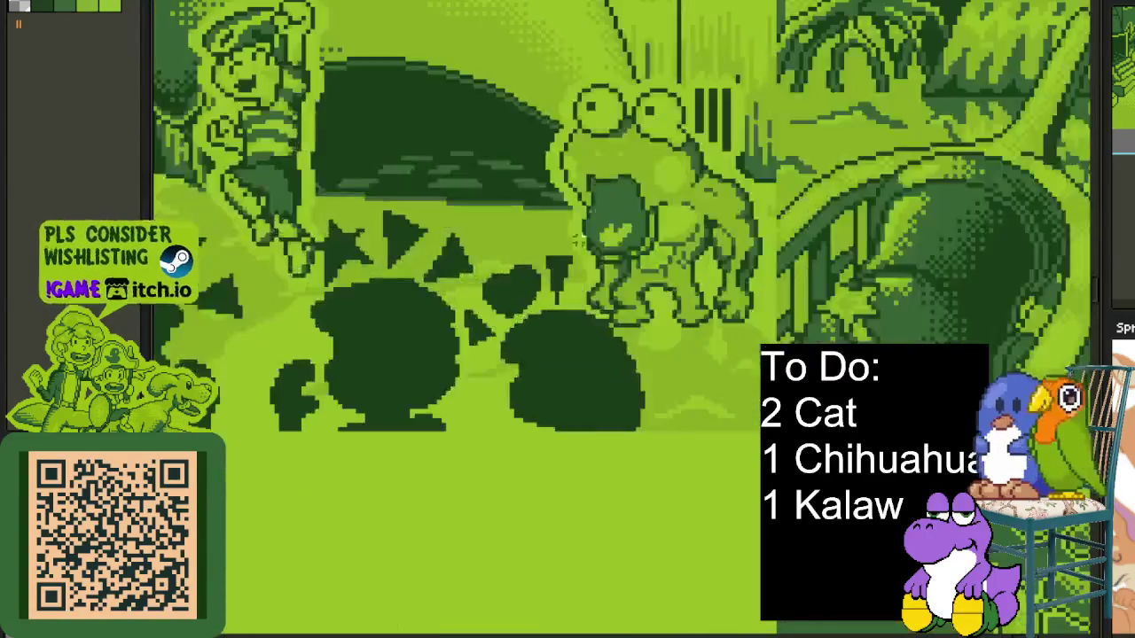
pyautogui.scroll(2, 749, 210)
pyautogui.moveTo(867, 84); pyautogui.dragTo(552, 448)
pyautogui.scroll(1, 679, 363)
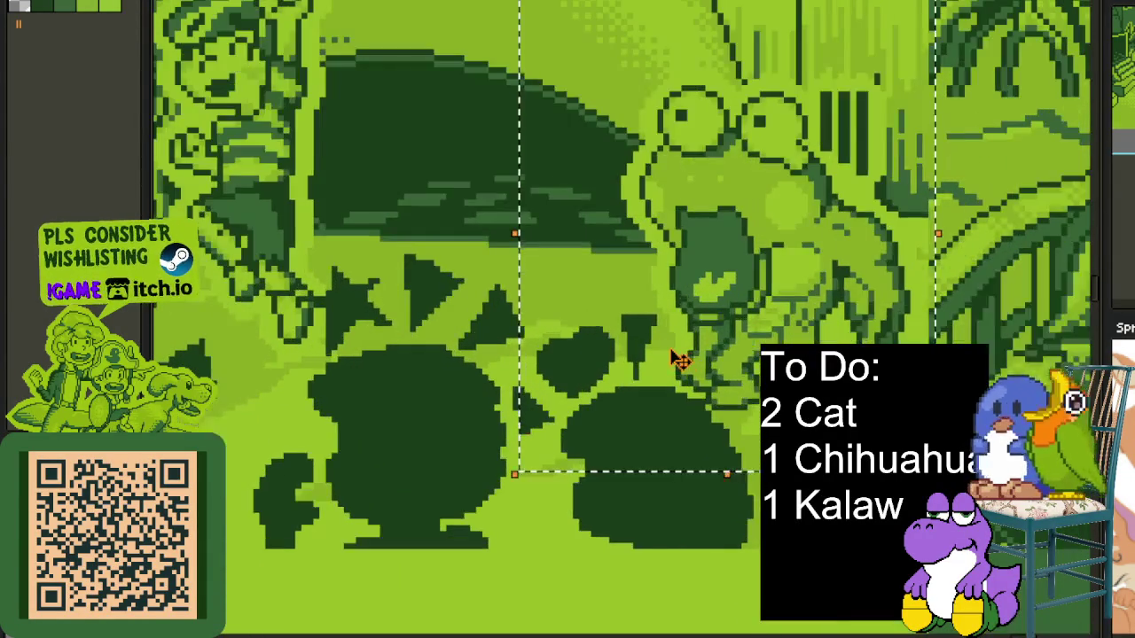
pyautogui.scroll(1, 595, 385)
pyautogui.moveTo(526, 404); pyautogui.dragTo(568, 395)
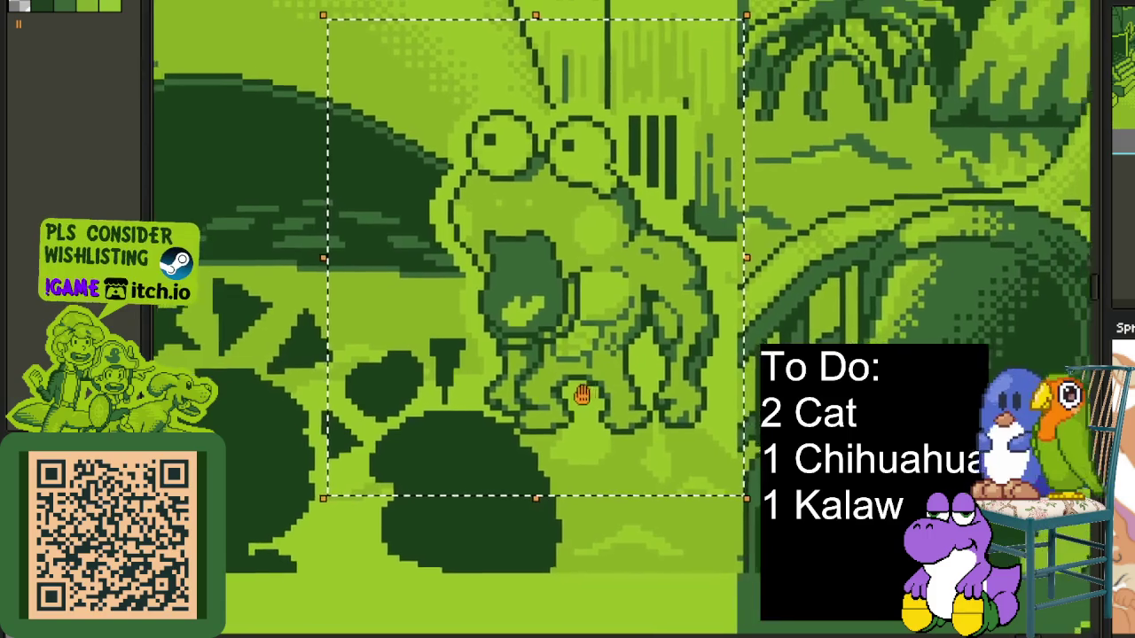
pyautogui.scroll(-5, 920, 301)
# Pan to the sprite rows and box the four muscular frog sprites.
pyautogui.moveTo(451, 435); pyautogui.dragTo(375, 466)
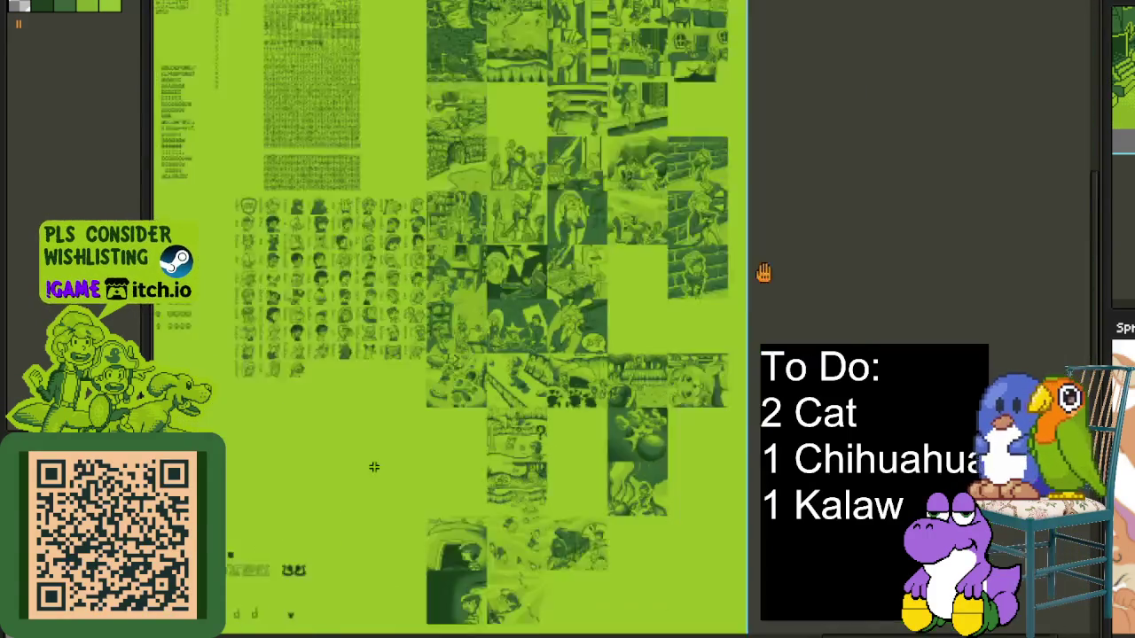
pyautogui.scroll(2, 704, 261)
pyautogui.scroll(1, 684, 313)
pyautogui.scroll(1, 684, 313)
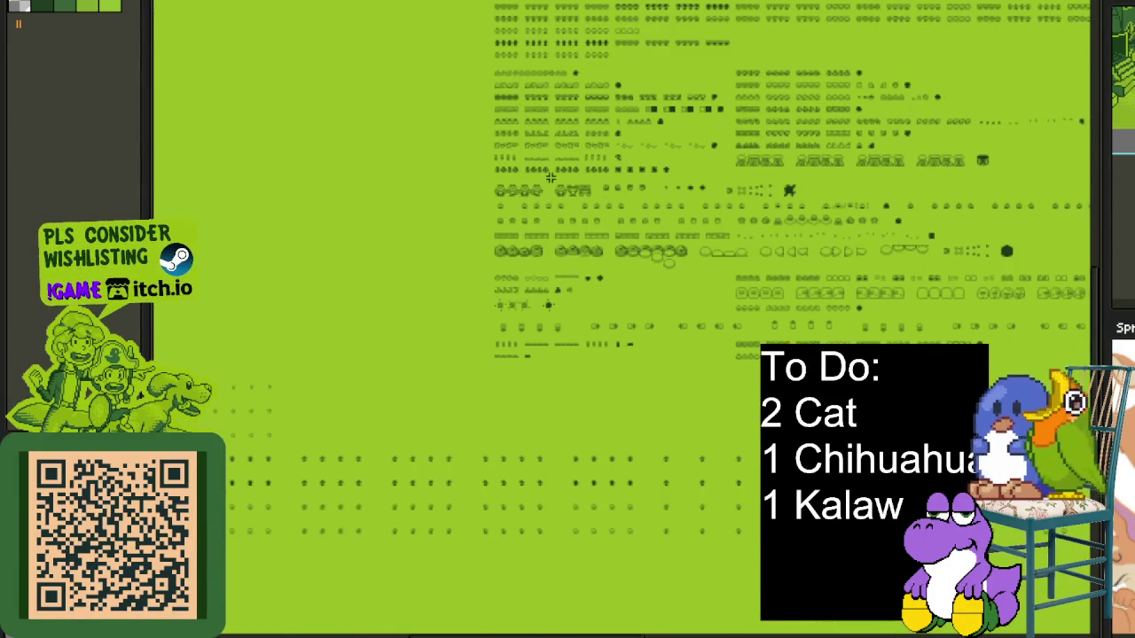
pyautogui.scroll(1, 684, 313)
pyautogui.scroll(1, 497, 128)
pyautogui.scroll(2, 410, 337)
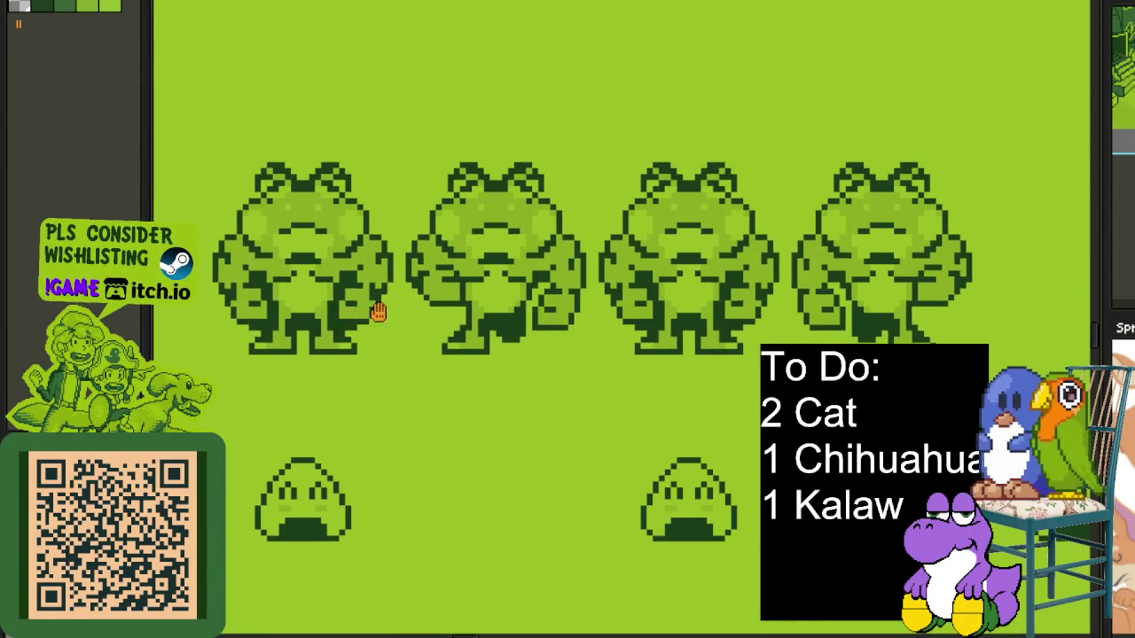
pyautogui.moveTo(284, 386); pyautogui.dragTo(206, 426)
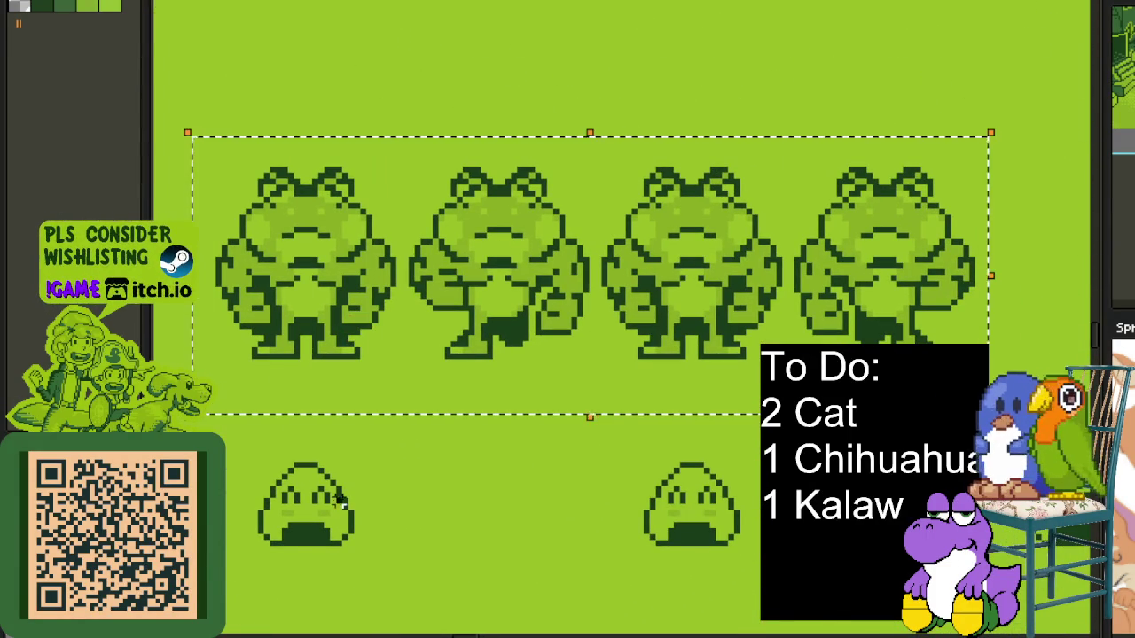
pyautogui.scroll(-2, 339, 501)
pyautogui.moveTo(747, 410)
pyautogui.mouseDown()
pyautogui.moveTo(316, 381)
pyautogui.moveTo(215, 387)
pyautogui.mouseUp()
pyautogui.scroll(-3, 620, 285)
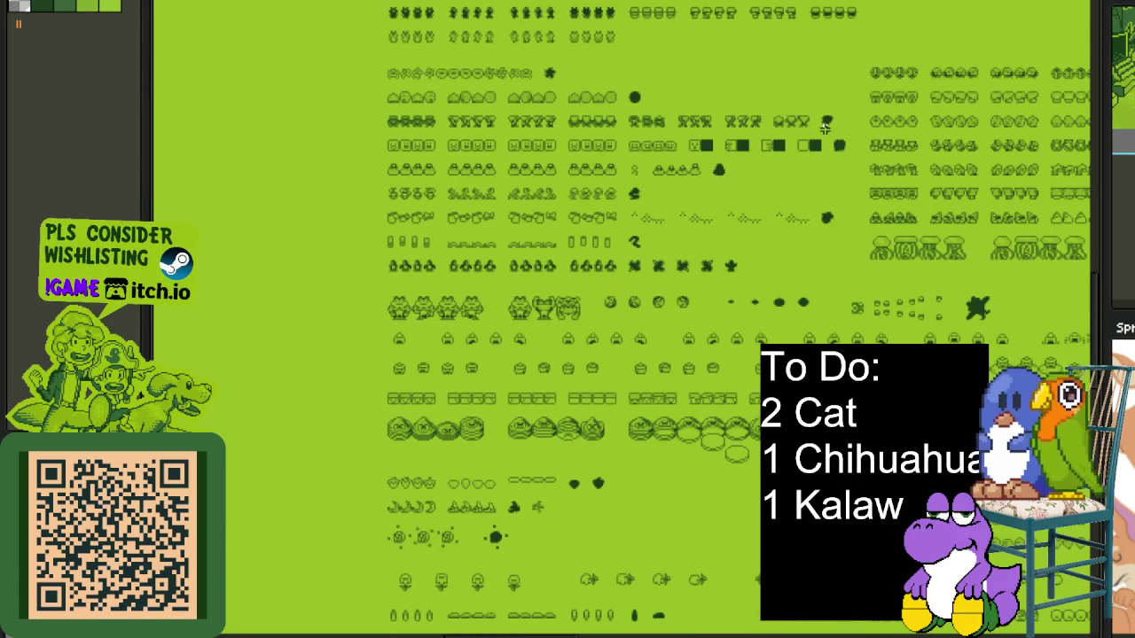
# Zoom into the swirl house, marquee and adjust a box around it, then deselect with Ctrl+D.
pyautogui.scroll(5, 715, 423)
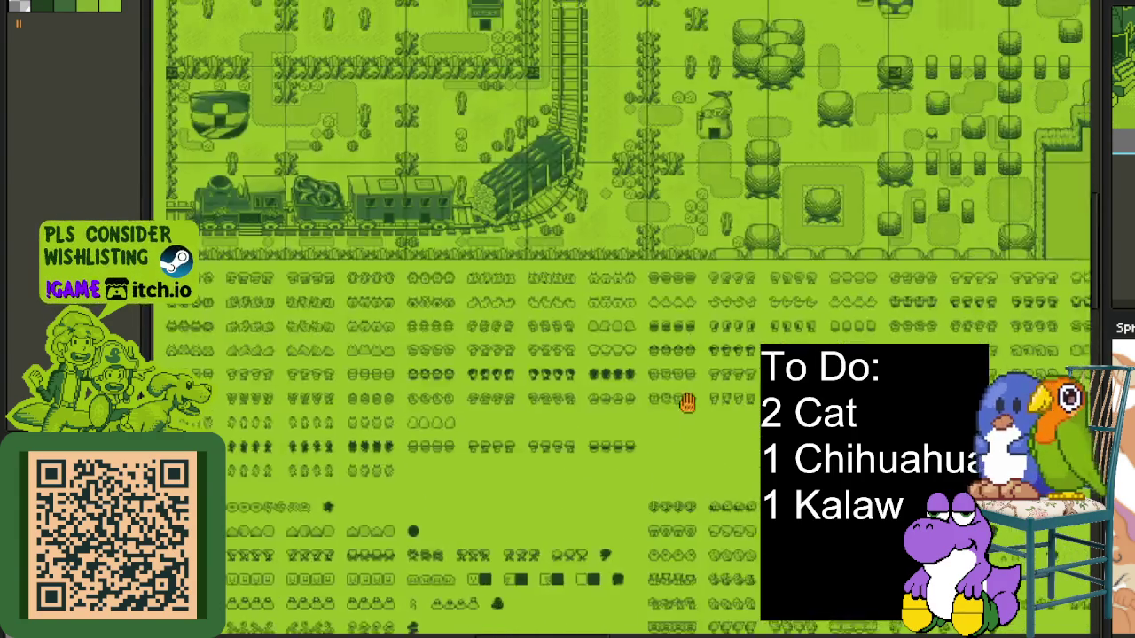
pyautogui.scroll(5, 684, 400)
pyautogui.scroll(5, 630, 464)
pyautogui.scroll(5, 716, 449)
pyautogui.scroll(5, 649, 464)
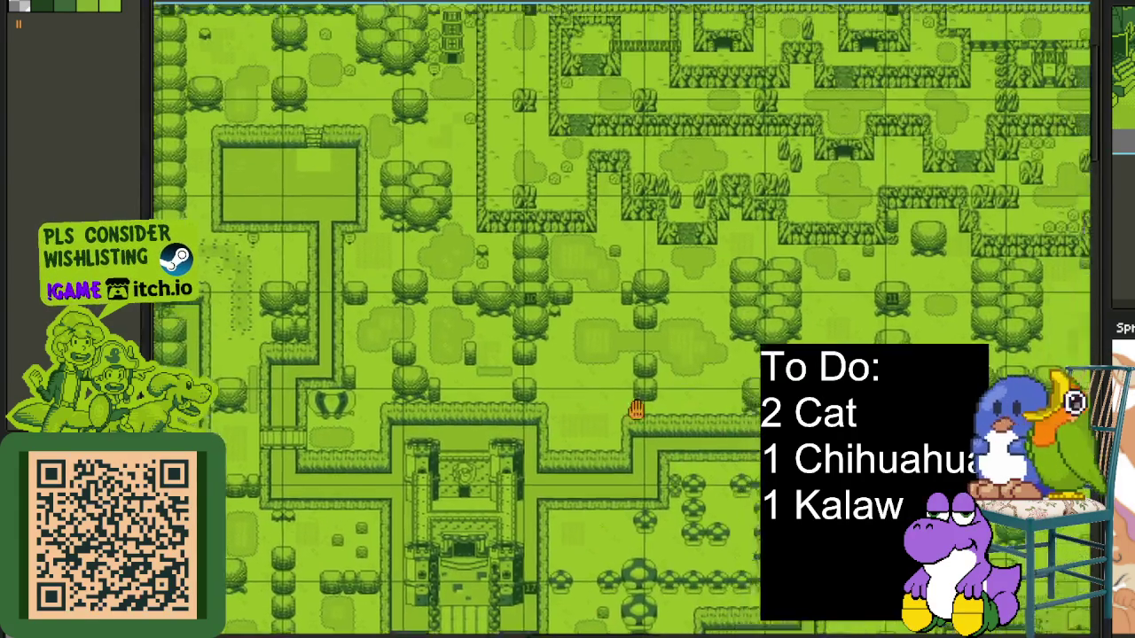
pyautogui.scroll(5, 633, 405)
pyautogui.scroll(5, 568, 378)
pyautogui.scroll(2, 568, 378)
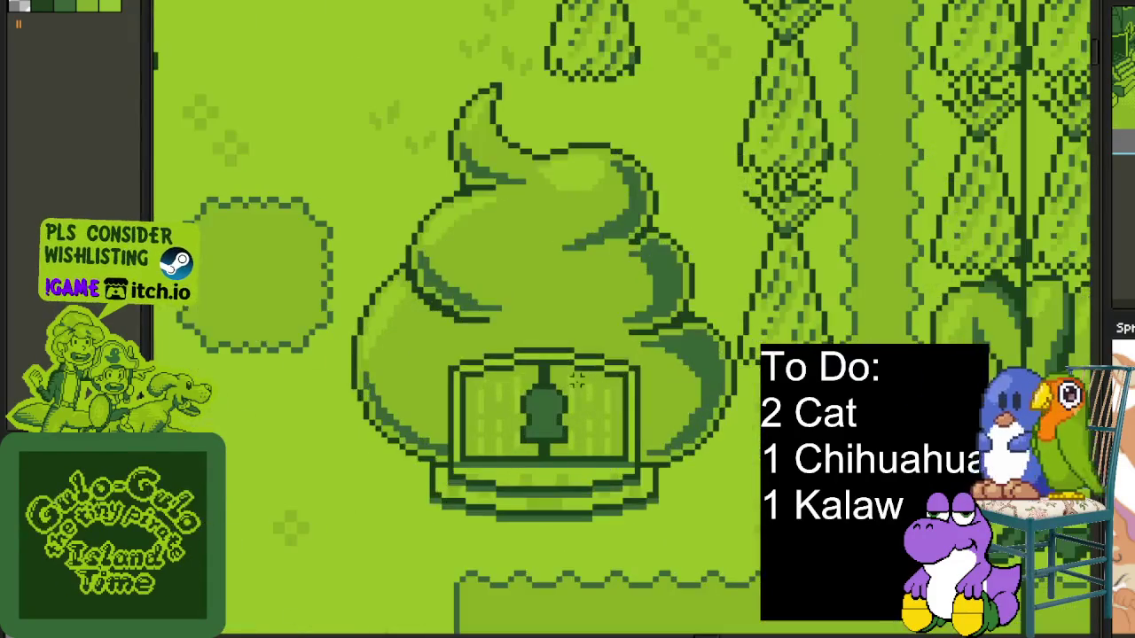
pyautogui.moveTo(836, 42); pyautogui.dragTo(330, 543)
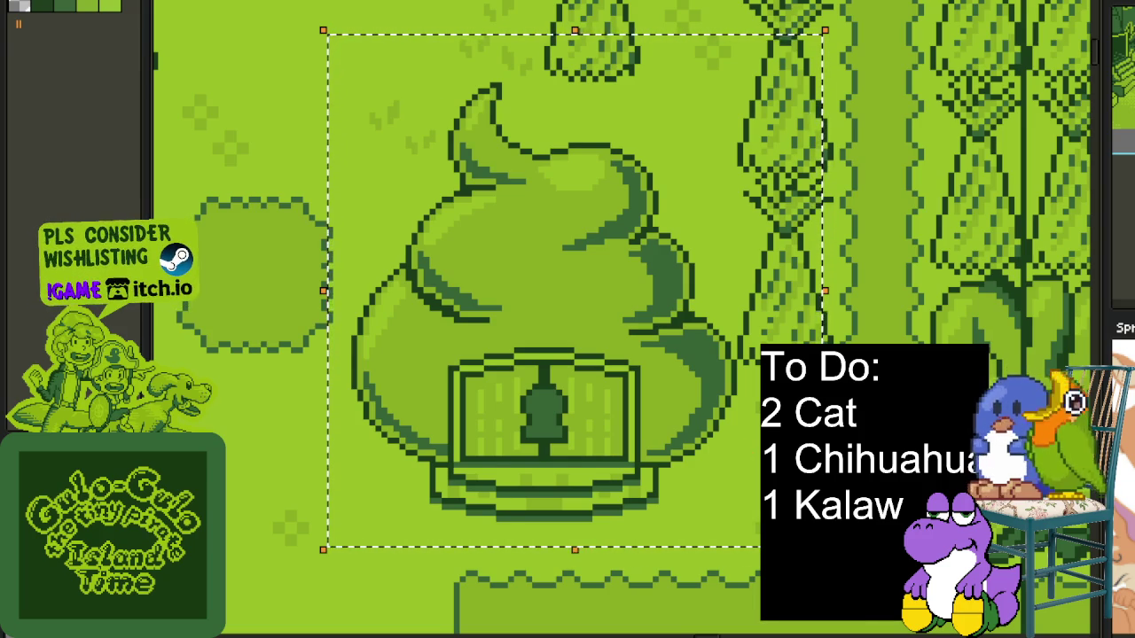
pyautogui.moveTo(740, 80); pyautogui.dragTo(264, 562)
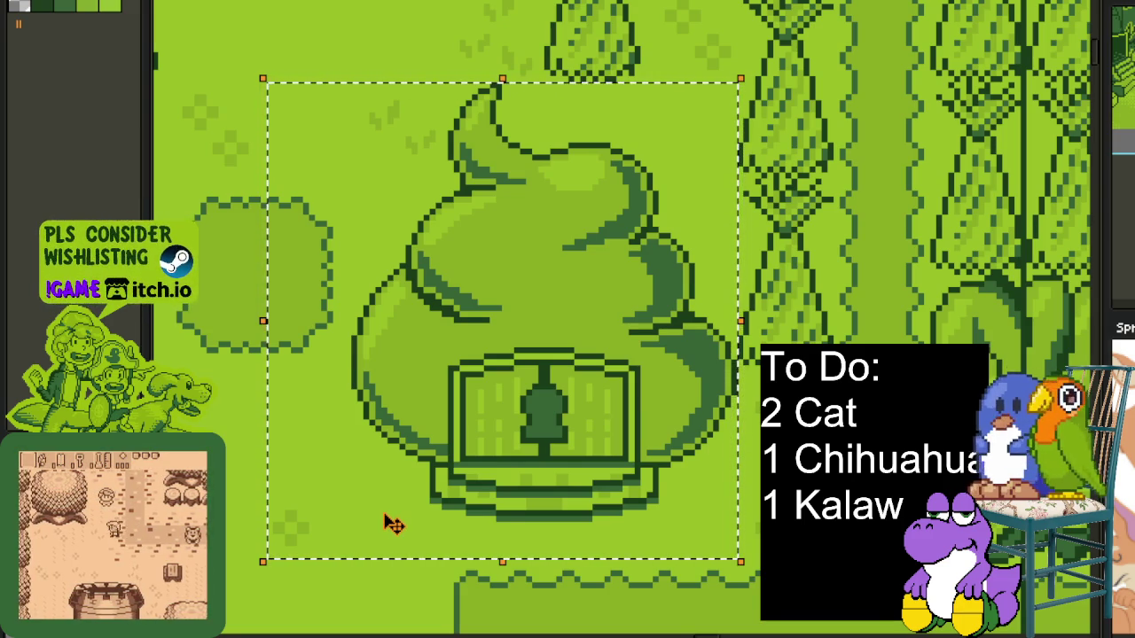
pyautogui.hotkey('ctrl', 'd')
pyautogui.scroll(-1, 731, 316)
# Scroll left past the interior rooms and glossary screens, then zoom in on the Gear Screen mockup.
pyautogui.scroll(-2, 732, 316)
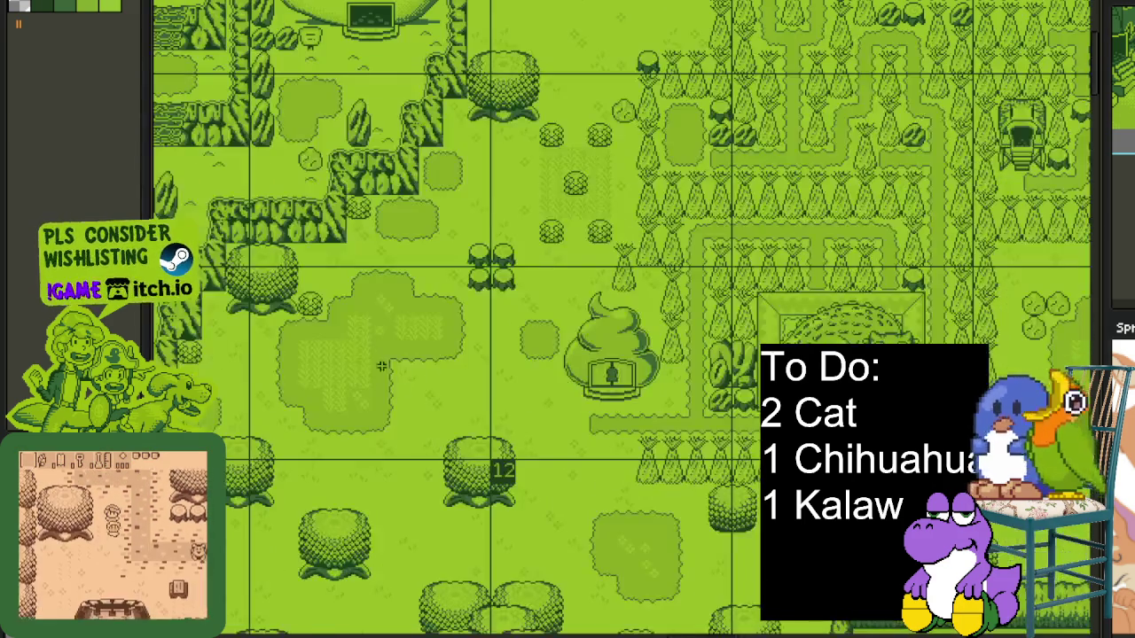
pyautogui.hscroll(-3, 736, 337)
pyautogui.hscroll(-3, 747, 385)
pyautogui.hscroll(-5, 747, 389)
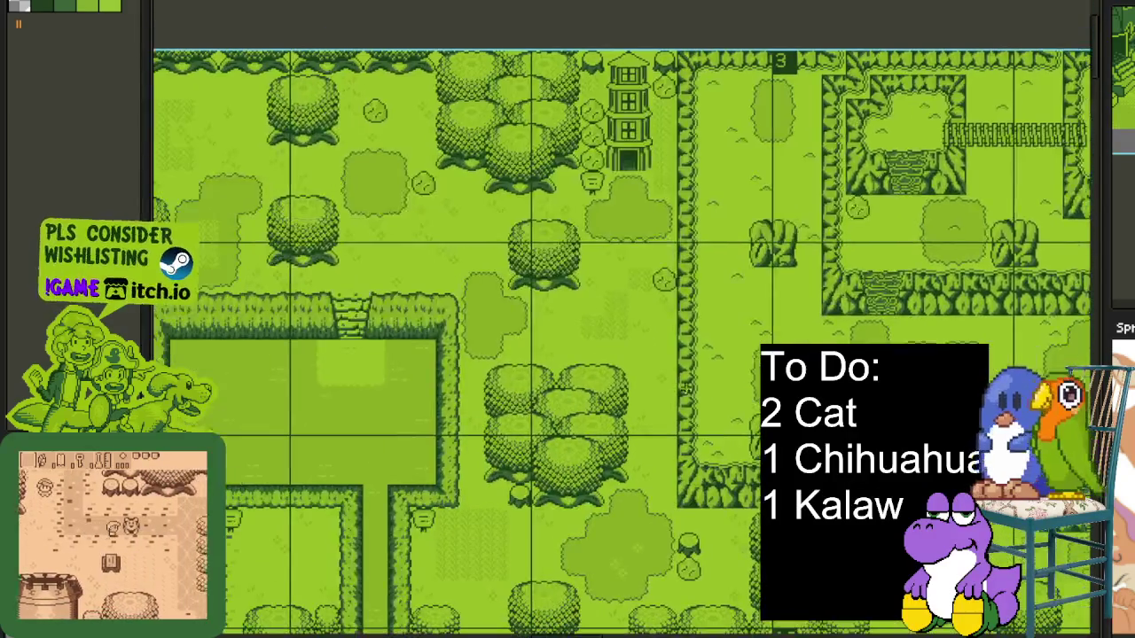
pyautogui.hscroll(-3, 674, 390)
pyautogui.scroll(2, 621, 390)
pyautogui.scroll(3, 568, 392)
pyautogui.scroll(1, 548, 391)
pyautogui.hscroll(-5, 554, 386)
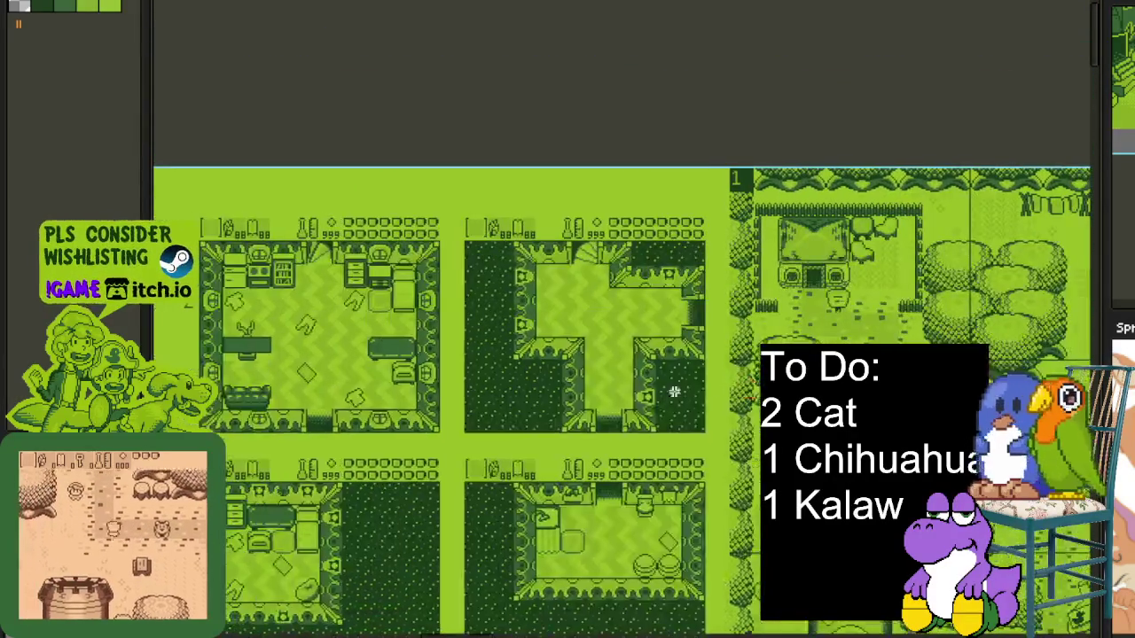
pyautogui.hscroll(-4, 563, 377)
pyautogui.hscroll(-4, 572, 368)
pyautogui.hscroll(-4, 581, 359)
pyautogui.hscroll(-3, 567, 359)
pyautogui.scroll(1, 568, 359)
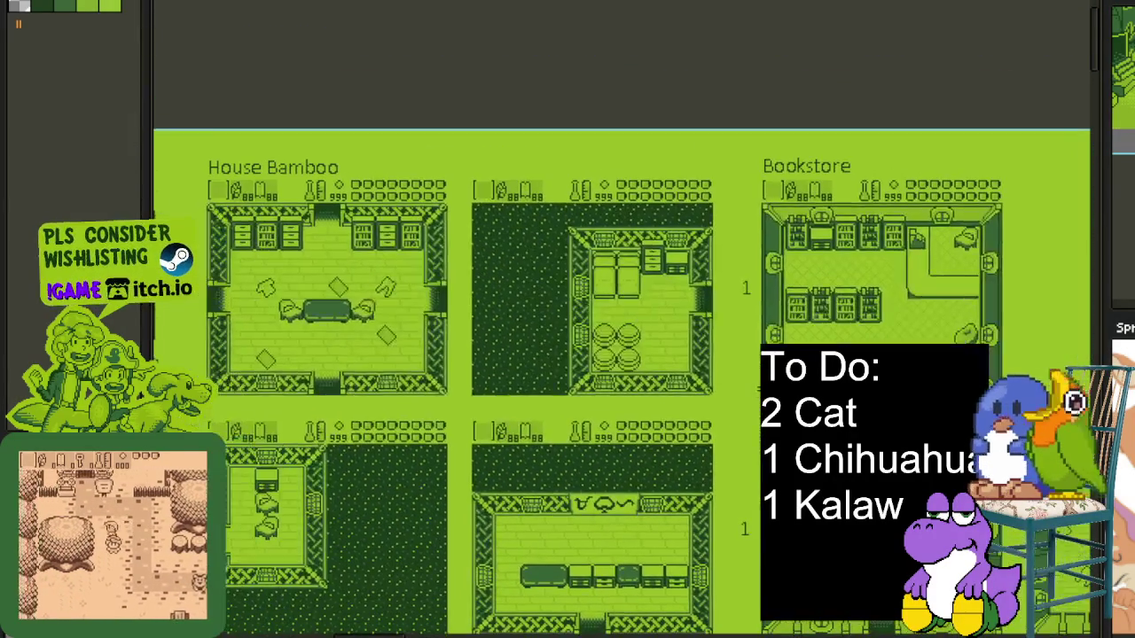
pyautogui.hscroll(-4, 532, 362)
pyautogui.hscroll(-4, 506, 364)
pyautogui.hscroll(-3, 479, 368)
pyautogui.hscroll(-4, 416, 355)
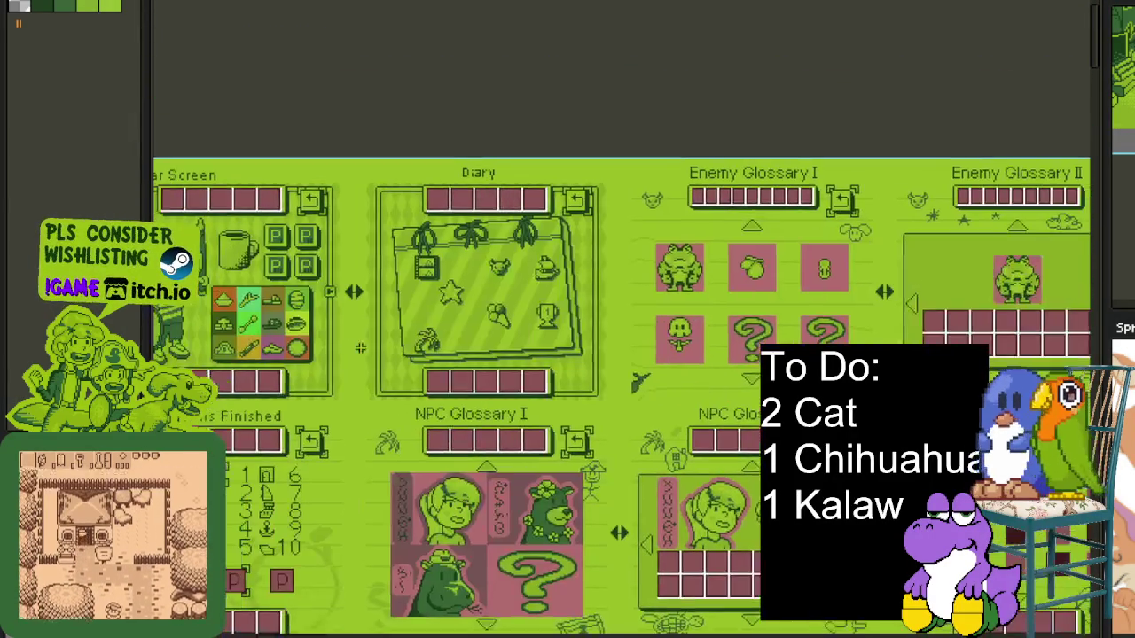
pyautogui.hscroll(-4, 361, 350)
pyautogui.scroll(2, 363, 372)
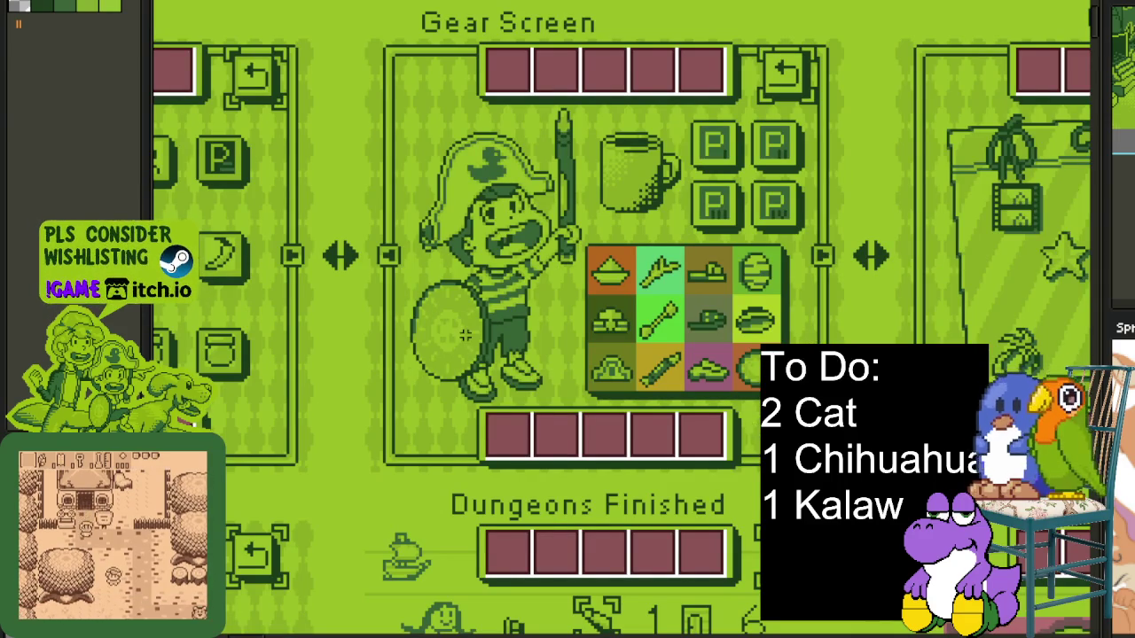
pyautogui.scroll(1, 532, 280)
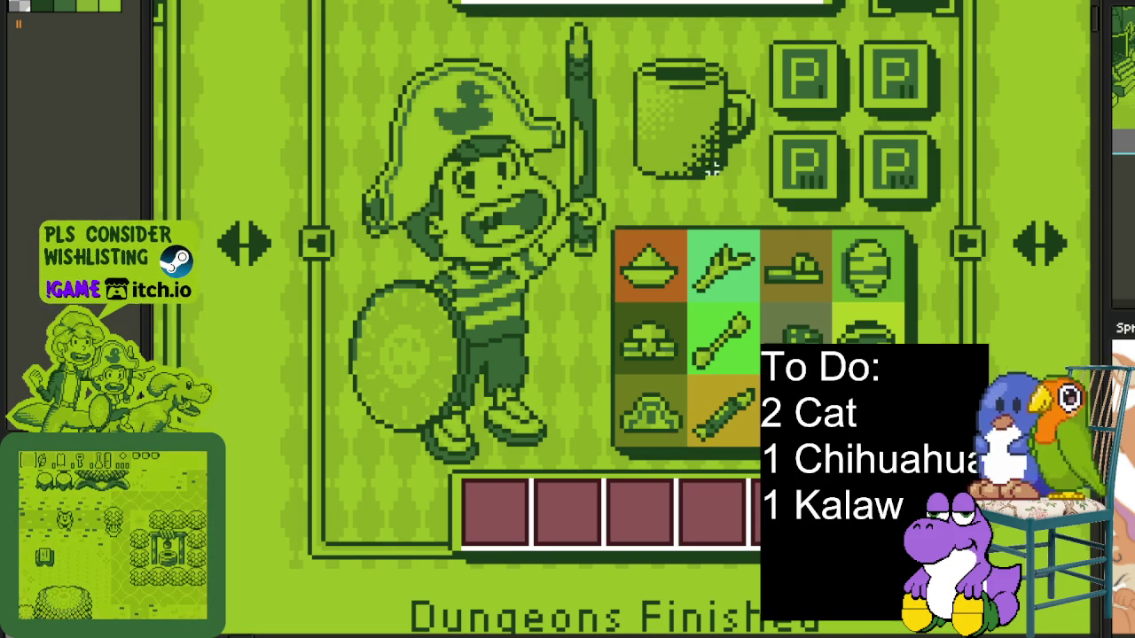
pyautogui.scroll(1, 676, 158)
pyautogui.scroll(1, 676, 158)
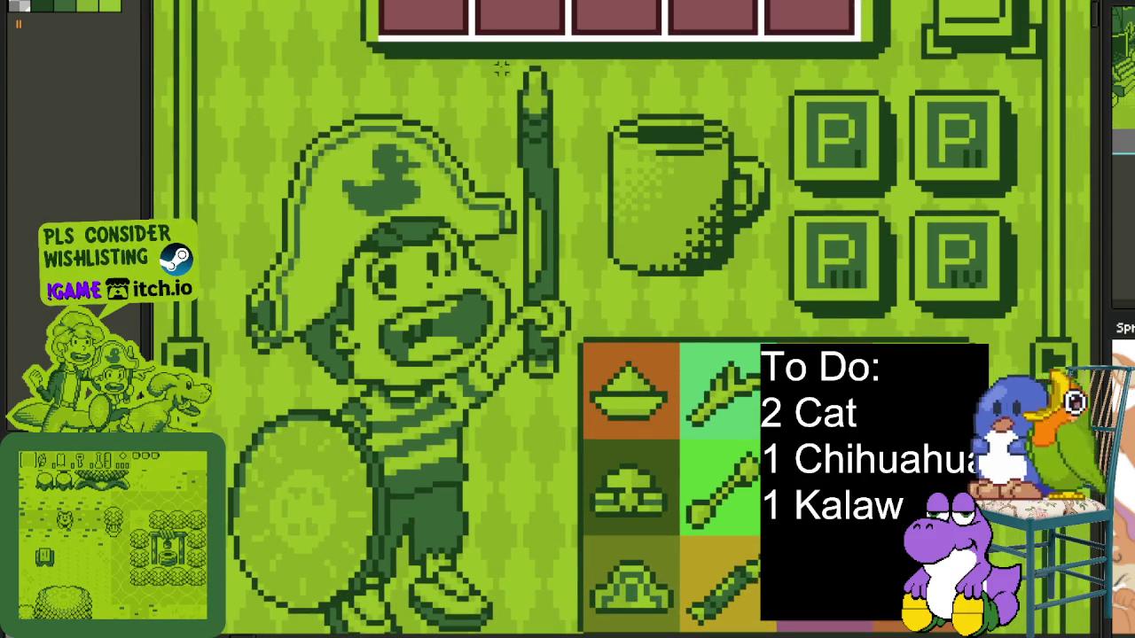
# Select the pirate's raised staff and arm, then centre the view on the item grid.
pyautogui.moveTo(440, 19); pyautogui.dragTo(635, 454)
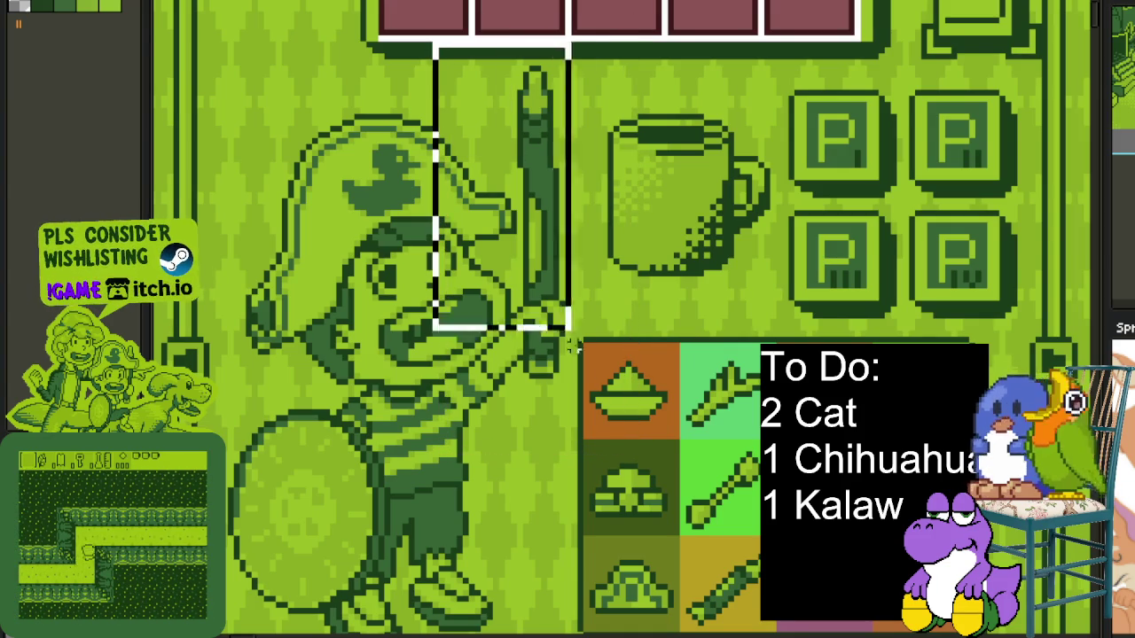
pyautogui.moveTo(574, 161); pyautogui.dragTo(561, 180)
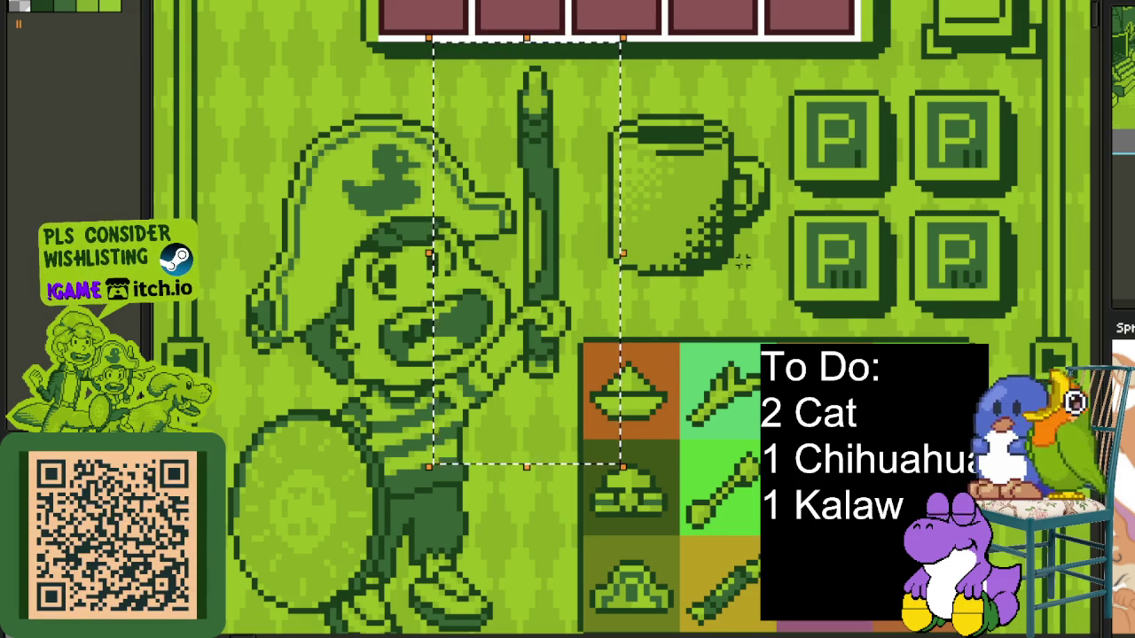
pyautogui.moveTo(716, 243); pyautogui.dragTo(644, 159)
pyautogui.scroll(1, 644, 160)
# Box the top item icons and lower middle tiles, then pan up to the pirate and mug.
pyautogui.moveTo(418, 94); pyautogui.dragTo(659, 250)
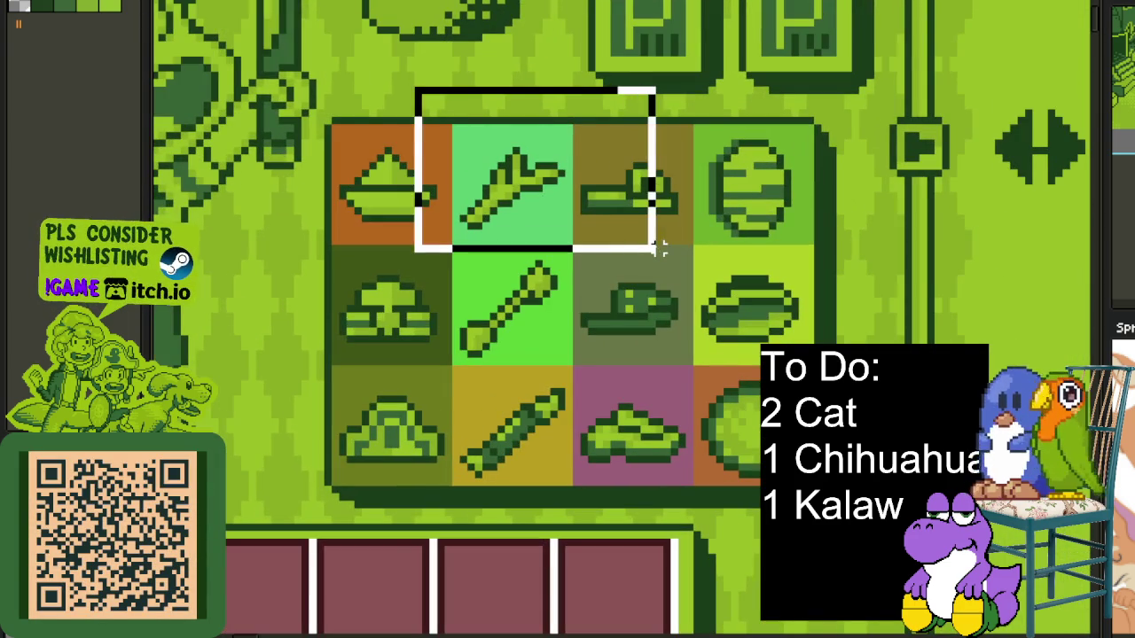
pyautogui.moveTo(584, 242); pyautogui.dragTo(418, 381)
pyautogui.click(608, 400)
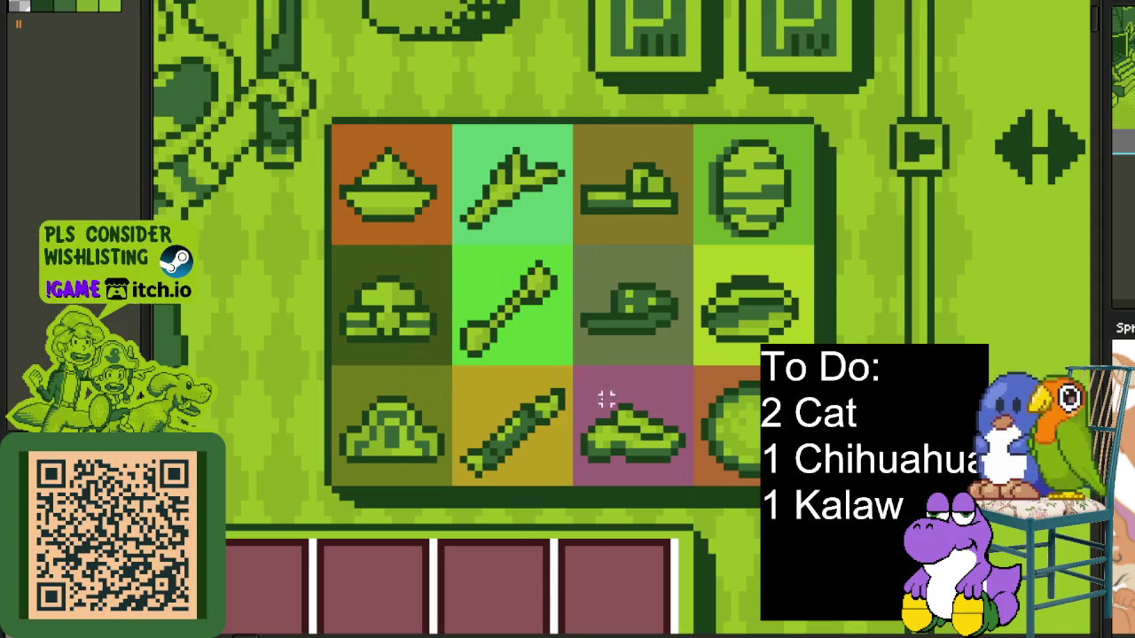
pyautogui.moveTo(591, 363)
pyautogui.mouseDown()
pyautogui.moveTo(393, 507)
pyautogui.moveTo(389, 550)
pyautogui.mouseUp()
pyautogui.moveTo(418, 210); pyautogui.dragTo(605, 521)
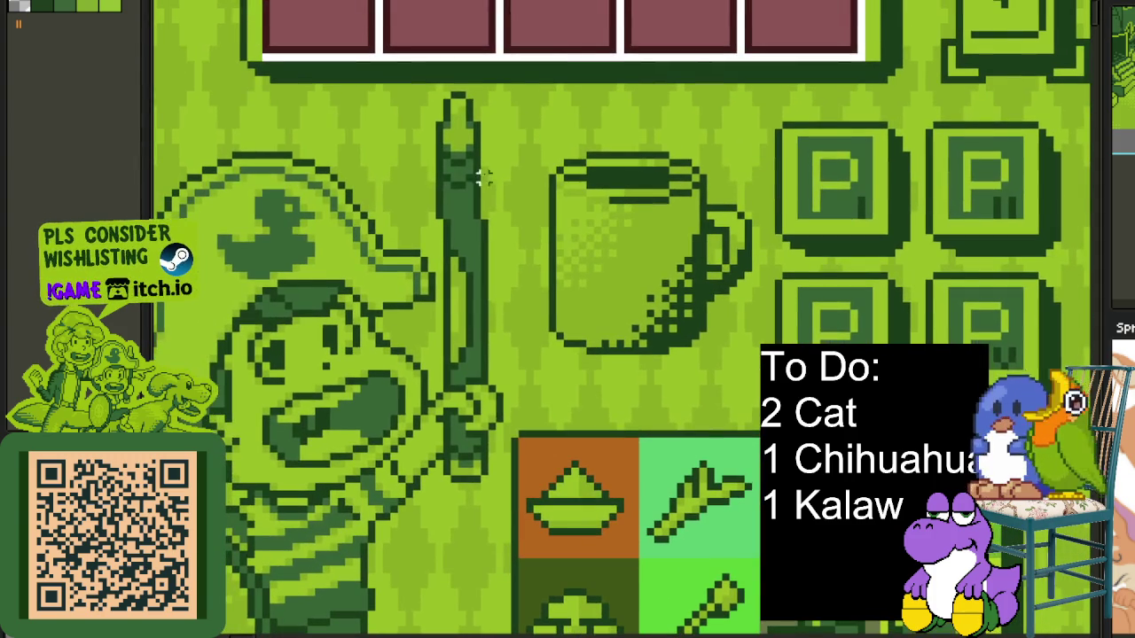
pyautogui.moveTo(544, 42); pyautogui.dragTo(379, 555)
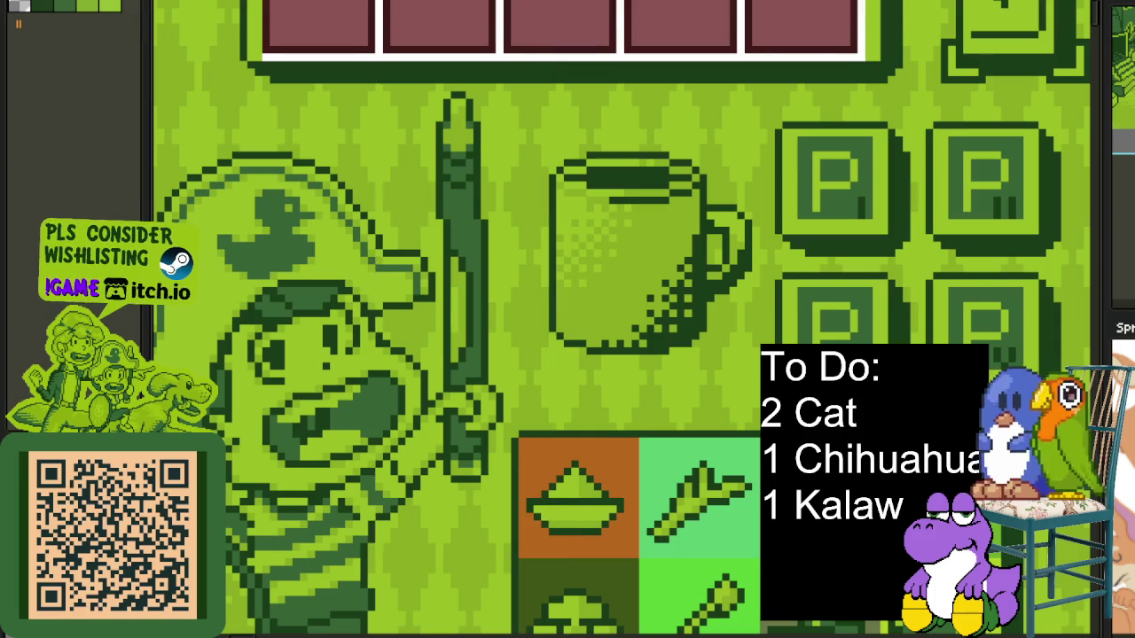
# Pan right across the sheet through the overworld map toward the font tiles.
pyautogui.scroll(-3, 753, 395)
pyautogui.hscroll(5, 621, 399)
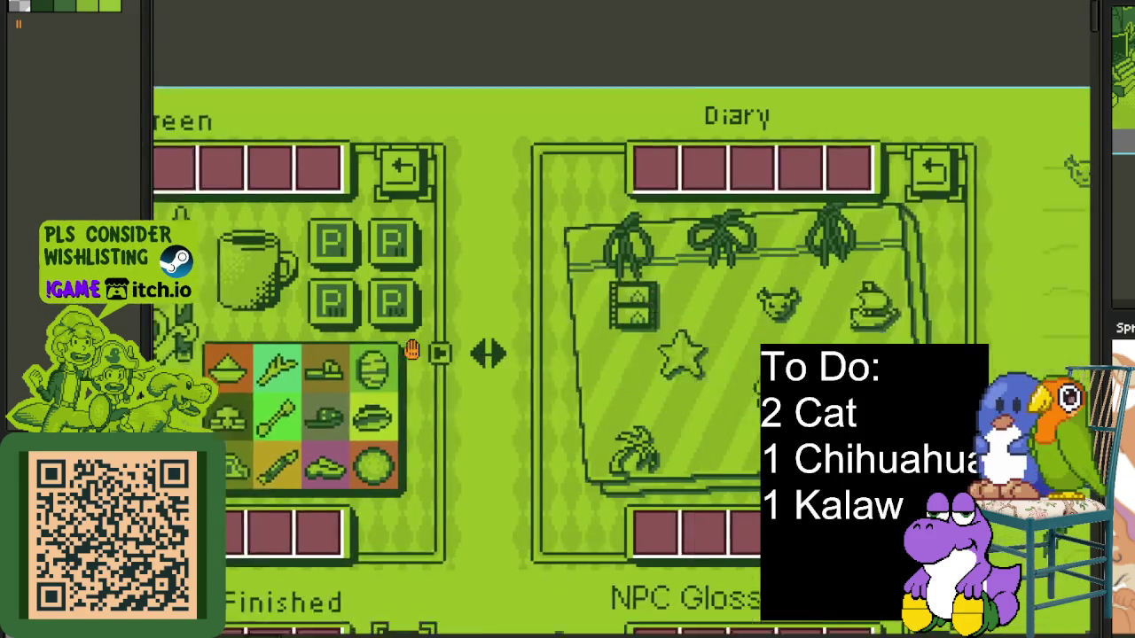
pyautogui.hscroll(5, 620, 399)
pyautogui.scroll(-3, 621, 399)
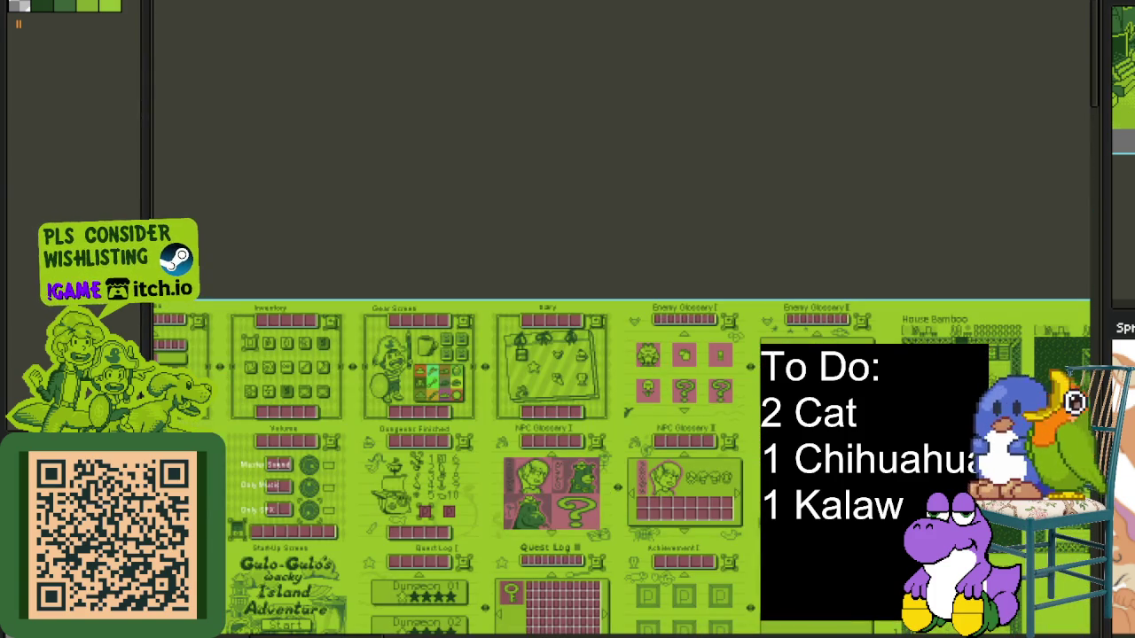
pyautogui.hscroll(5, 621, 399)
pyautogui.hscroll(3, 621, 399)
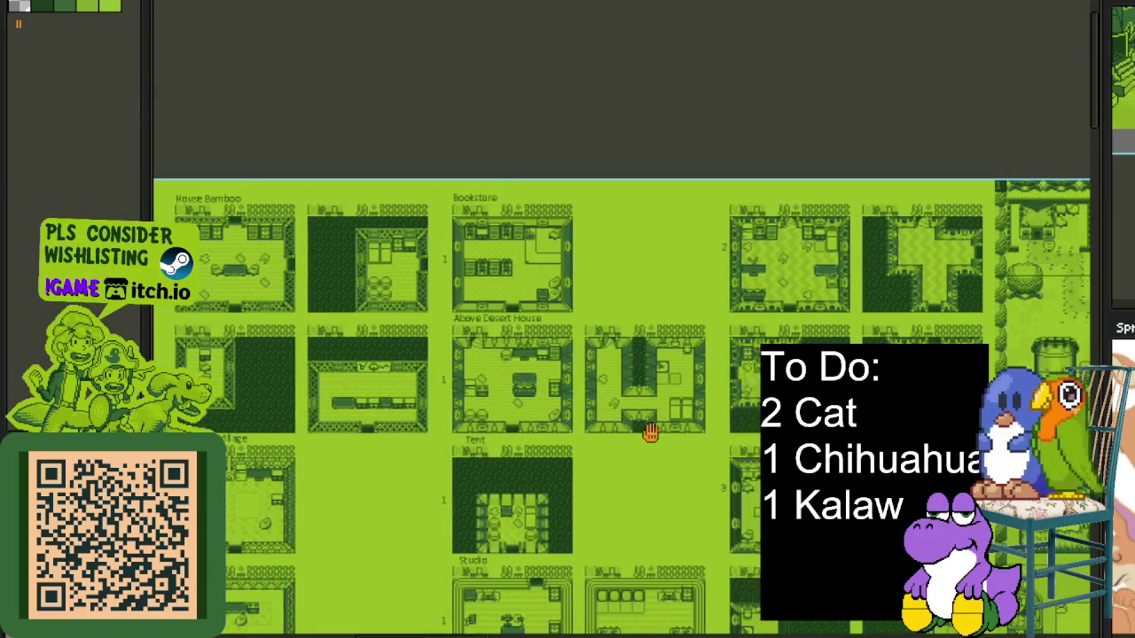
pyautogui.hscroll(5, 621, 399)
pyautogui.hscroll(5, 648, 441)
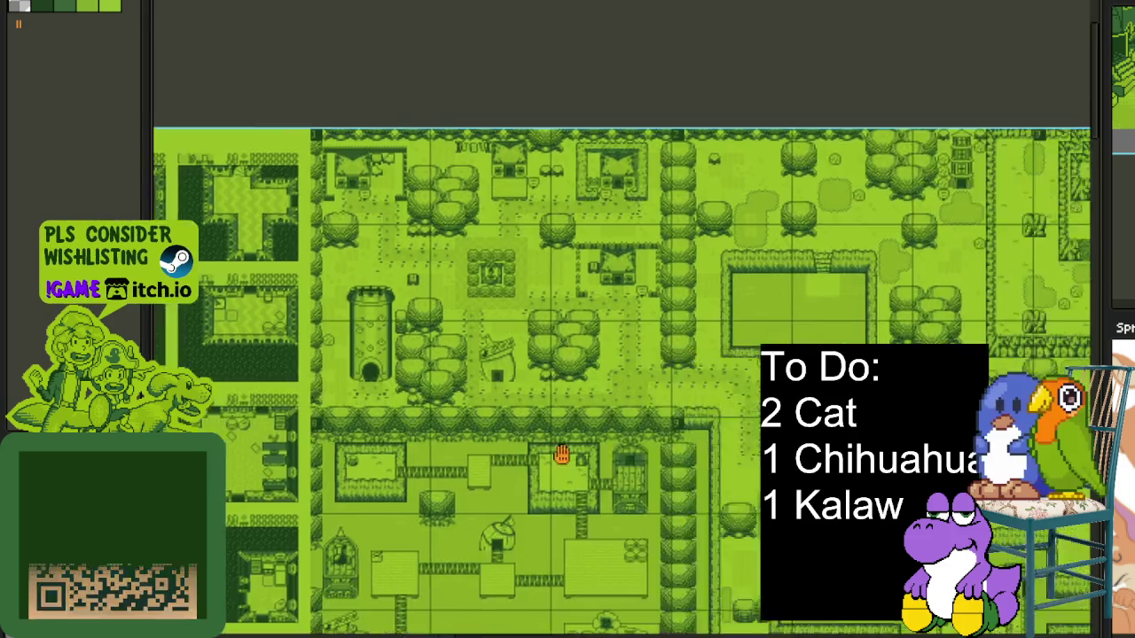
pyautogui.hscroll(5, 709, 422)
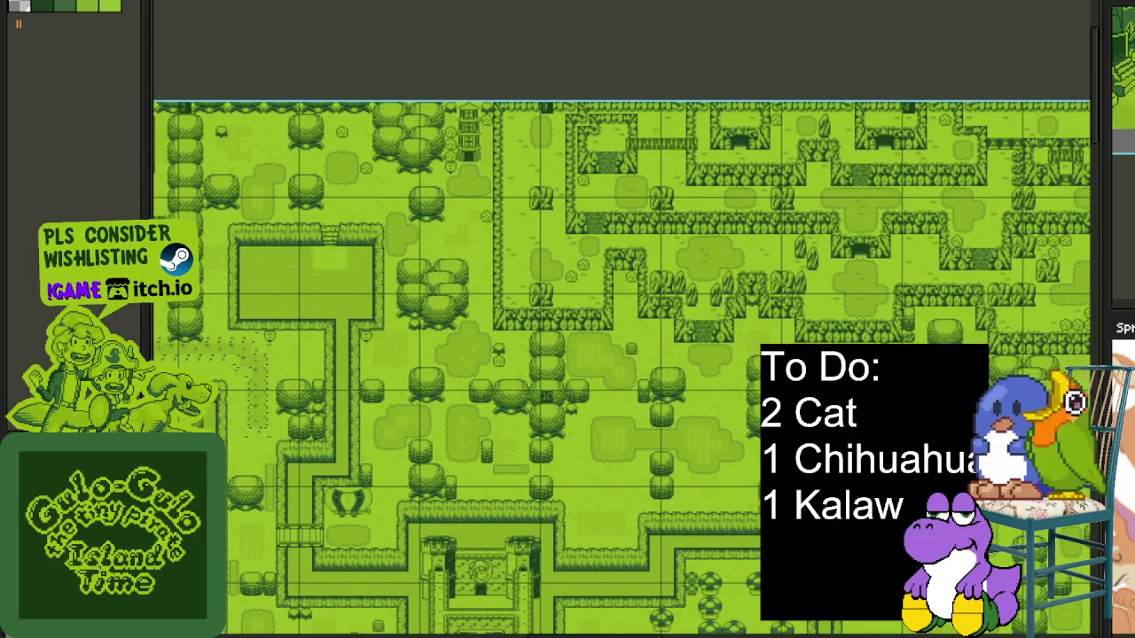
pyautogui.hscroll(5, 458, 428)
pyautogui.hscroll(5, 459, 429)
pyautogui.hscroll(5, 459, 428)
pyautogui.hscroll(5, 458, 428)
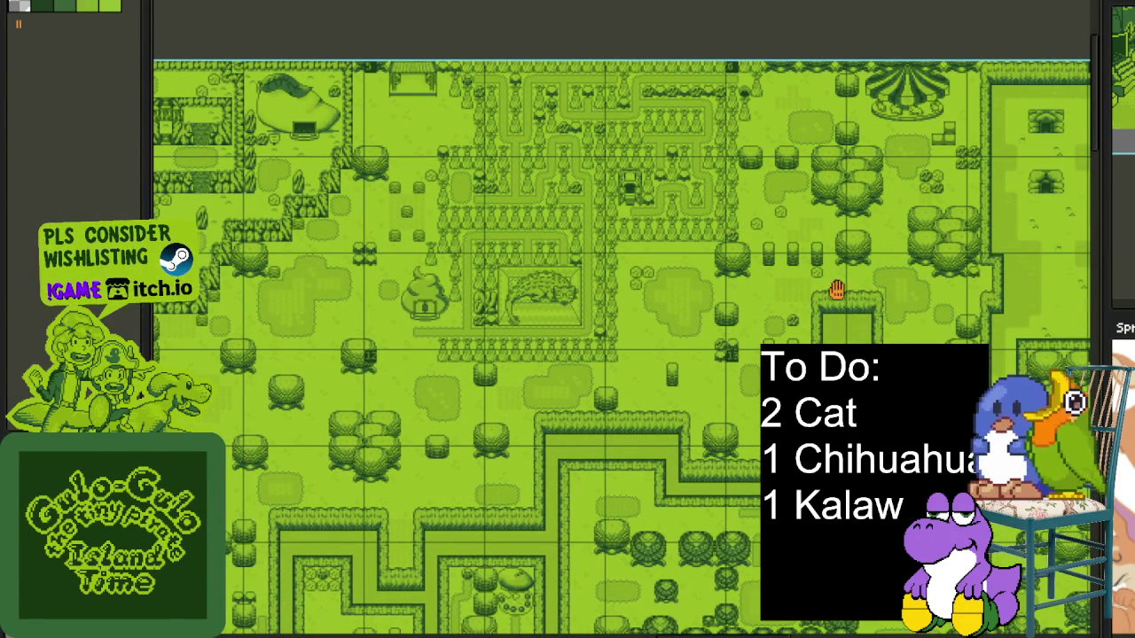
pyautogui.moveTo(836, 290); pyautogui.dragTo(426, 332)
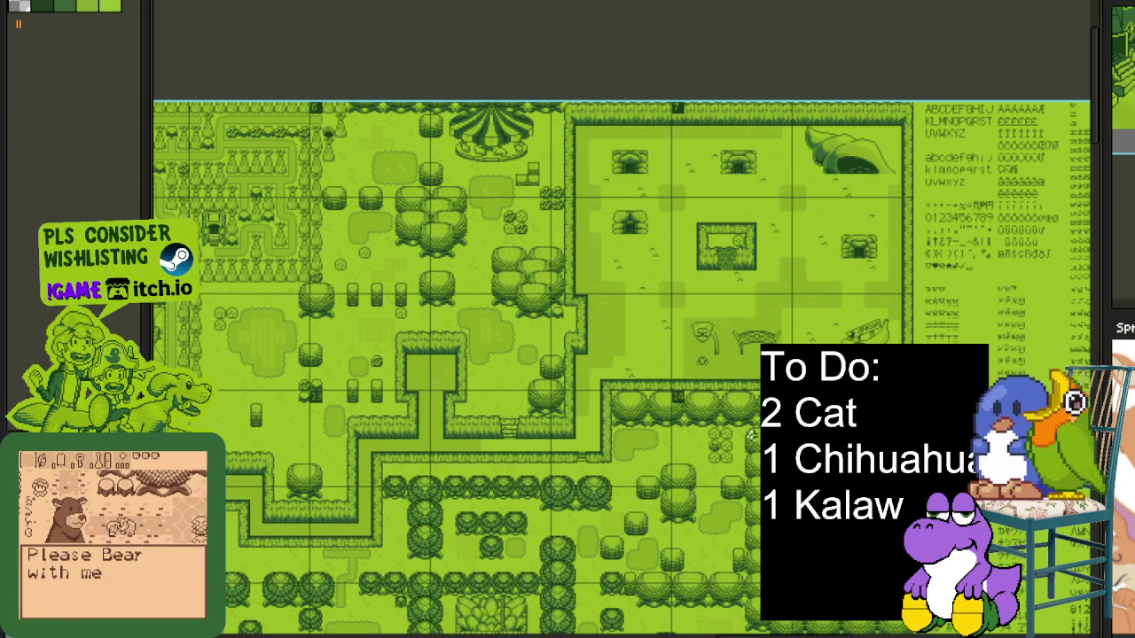
pyautogui.moveTo(854, 449); pyautogui.dragTo(650, 507)
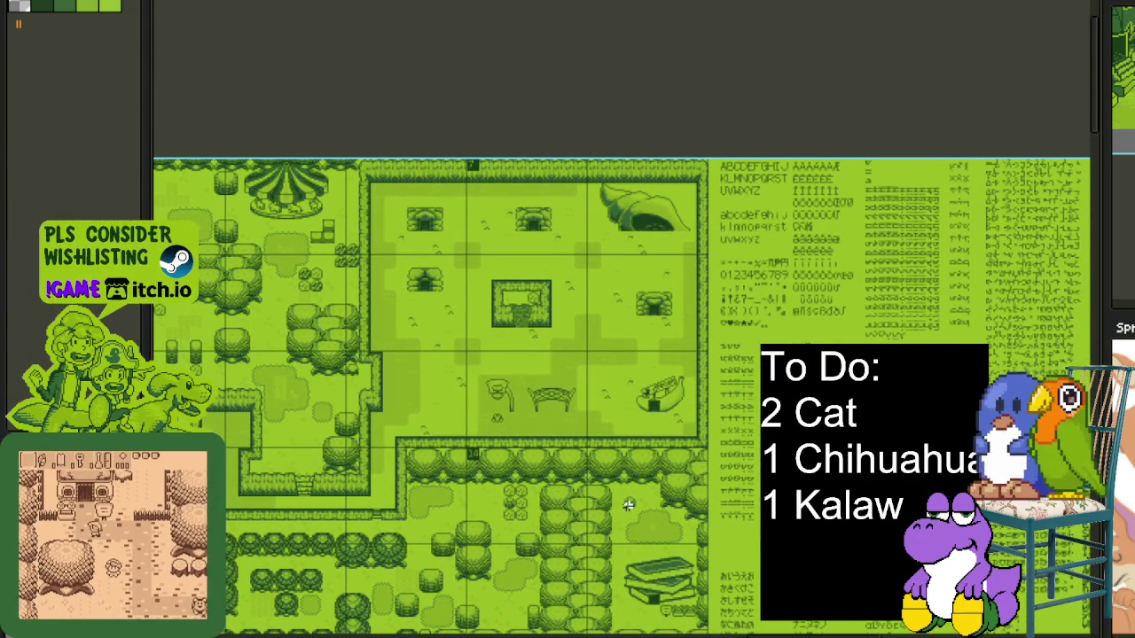
# Navigate the map past the poop-shaped house to the castle wall emblem and doorway.
pyautogui.scroll(2, 621, 479)
pyautogui.moveTo(576, 399); pyautogui.dragTo(621, 443)
pyautogui.scroll(-4, 532, 399)
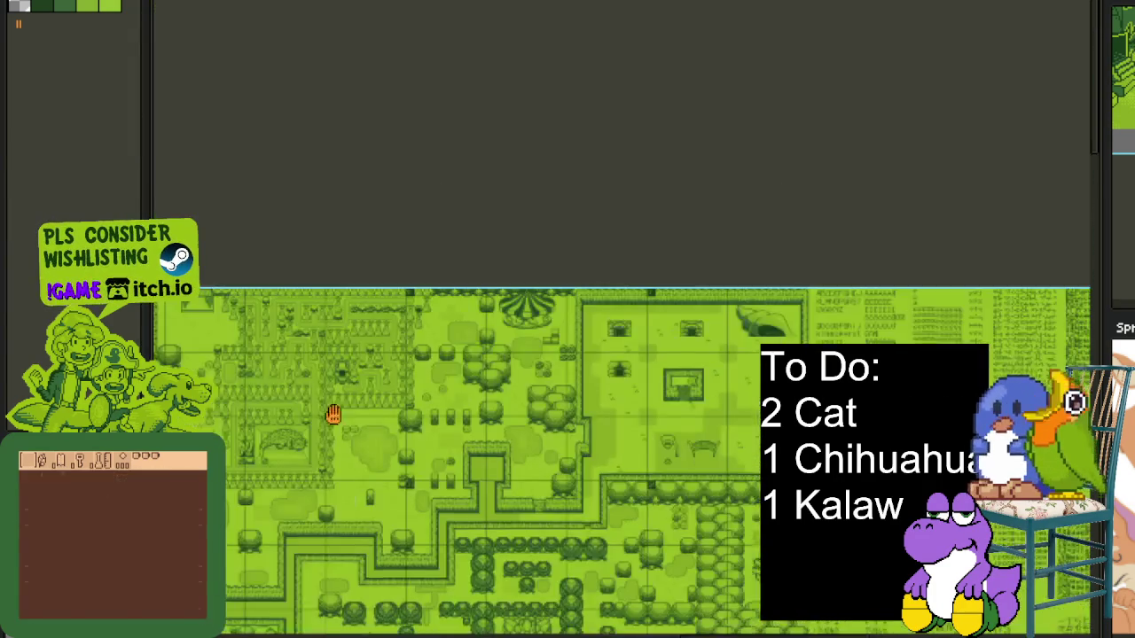
pyautogui.scroll(2, 510, 367)
pyautogui.scroll(2, 510, 366)
pyautogui.moveTo(494, 393); pyautogui.dragTo(620, 266)
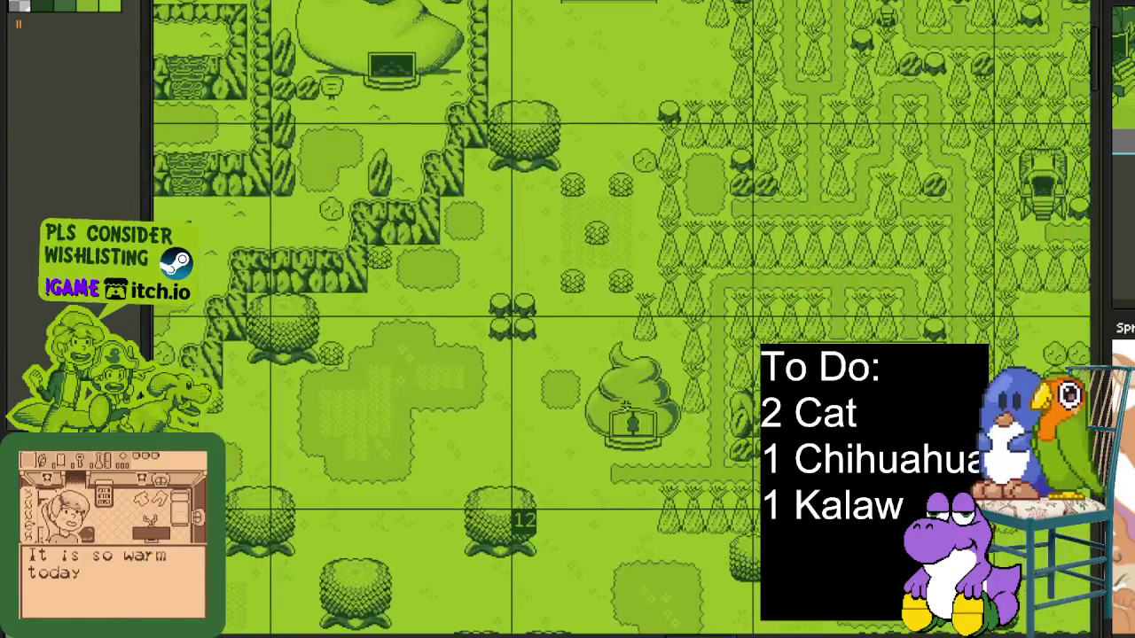
pyautogui.scroll(3, 720, 302)
pyautogui.moveTo(720, 301); pyautogui.dragTo(658, 239)
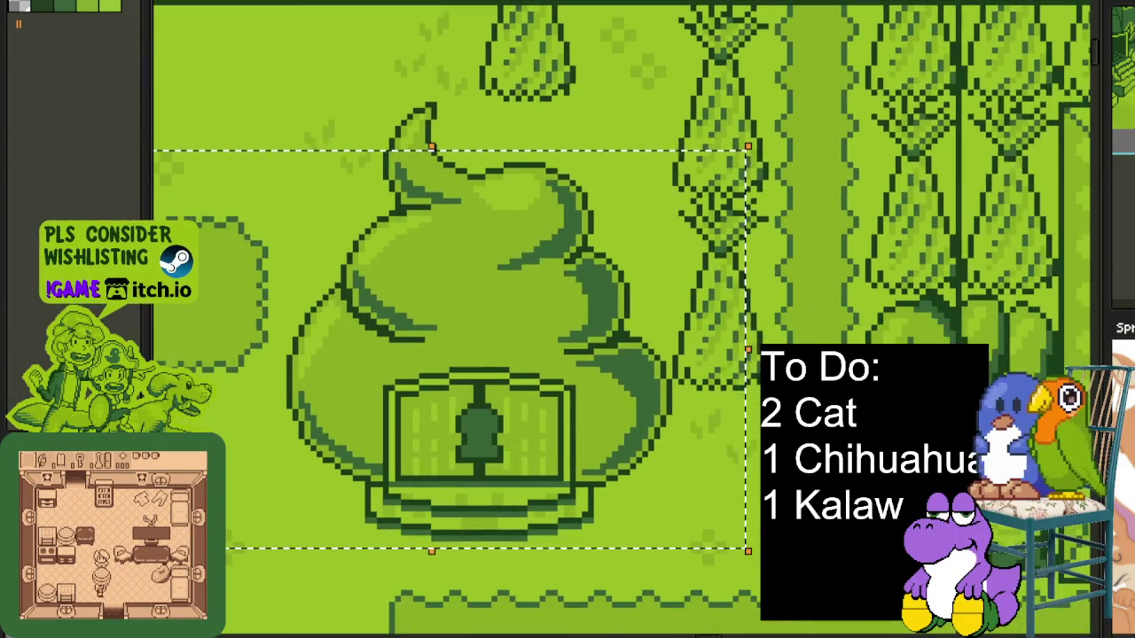
pyautogui.scroll(-1, 658, 240)
pyautogui.scroll(-1, 709, 434)
pyautogui.moveTo(709, 435); pyautogui.dragTo(520, 270)
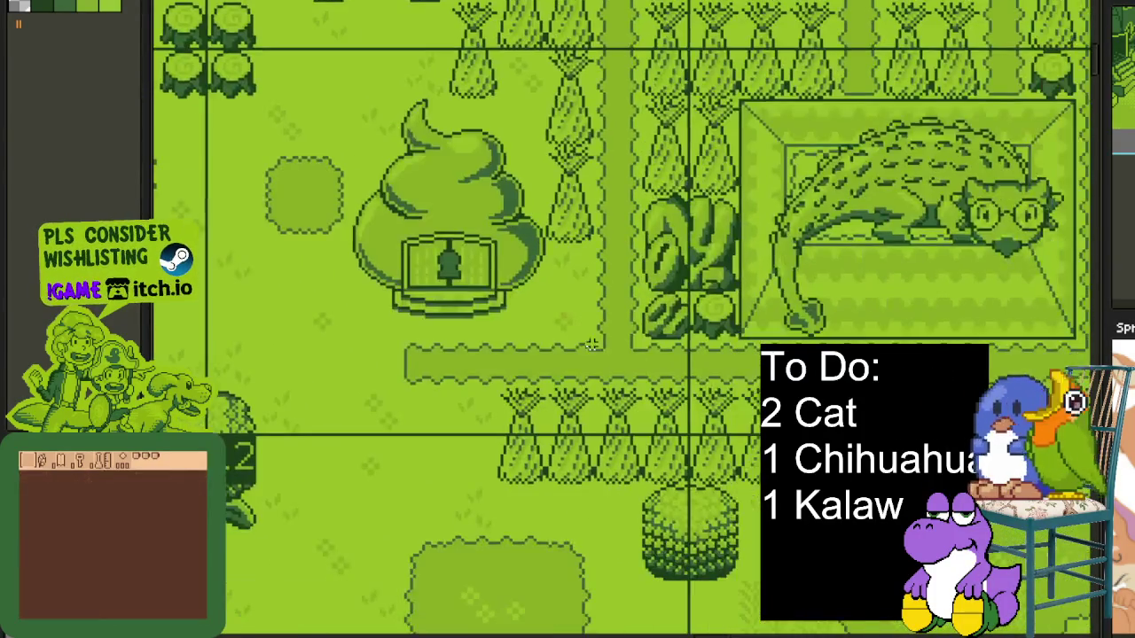
pyautogui.scroll(-2, 516, 495)
pyautogui.moveTo(516, 495)
pyautogui.mouseDown()
pyautogui.moveTo(676, 322)
pyautogui.moveTo(550, 380)
pyautogui.moveTo(503, 344)
pyautogui.mouseUp()
pyautogui.scroll(2, 503, 345)
pyautogui.scroll(2, 479, 177)
pyautogui.moveTo(337, 0)
pyautogui.mouseDown()
pyautogui.moveTo(271, 80)
pyautogui.moveTo(631, 424)
pyautogui.mouseUp()
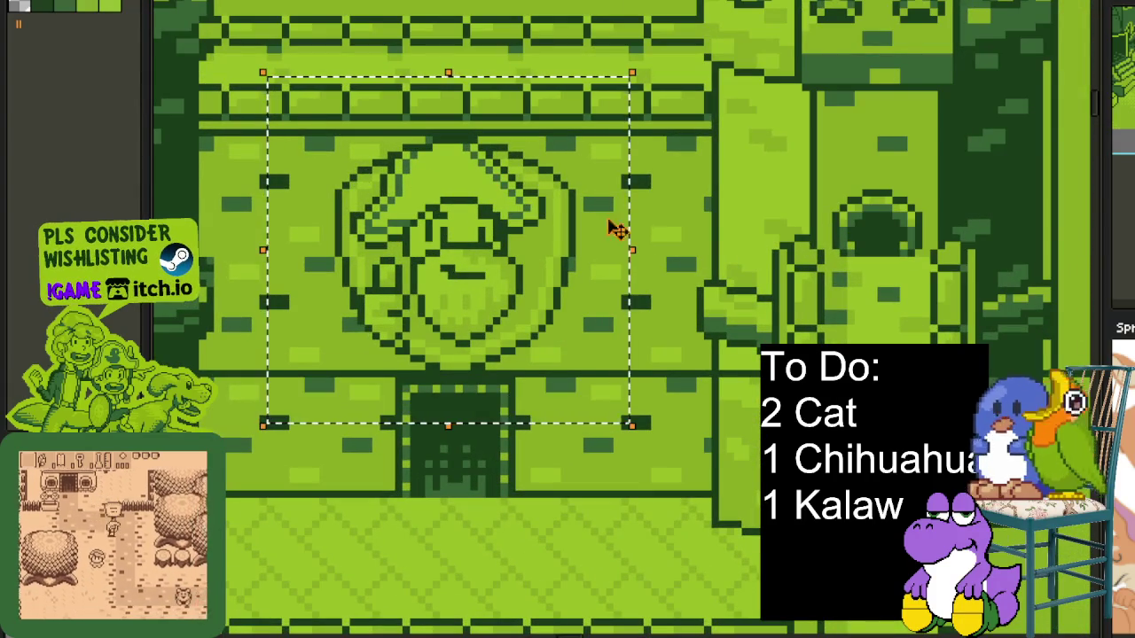
# Rectangle-select the castle emblem, finally framing it with the top of the doorway.
pyautogui.moveTo(315, 113); pyautogui.dragTo(641, 380)
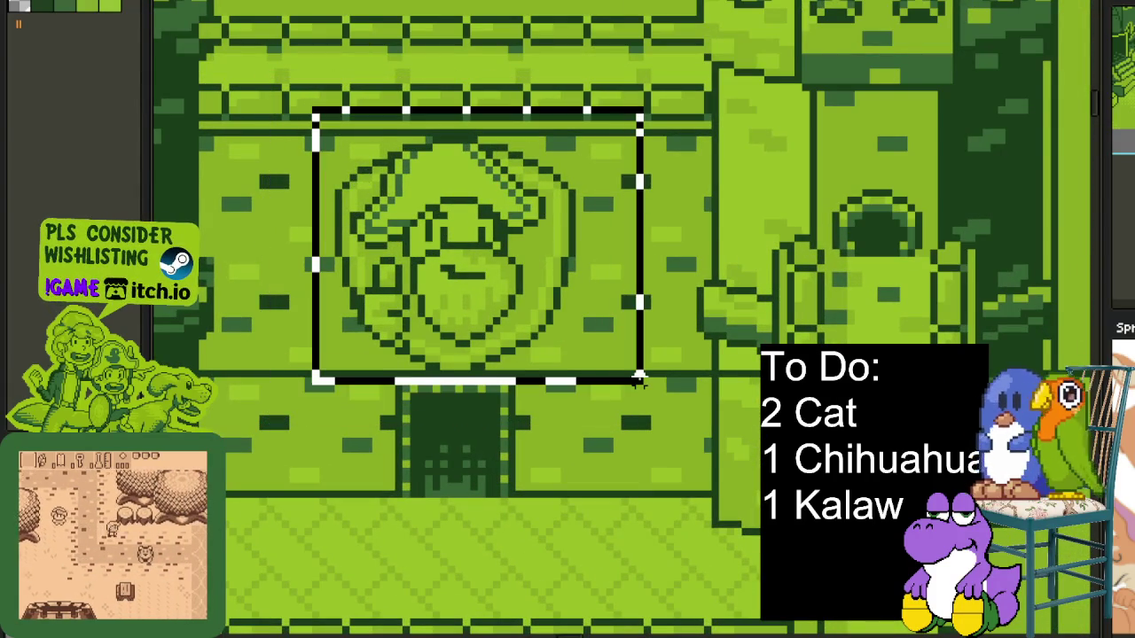
pyautogui.hscroll(-3, 507, 355)
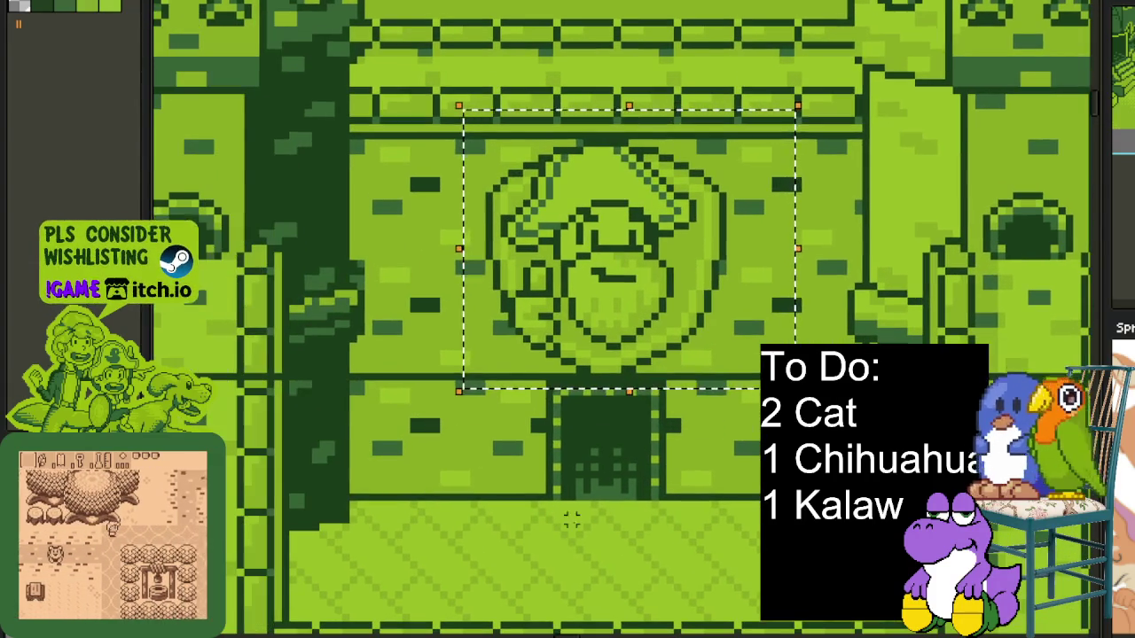
pyautogui.moveTo(436, 69); pyautogui.dragTo(772, 413)
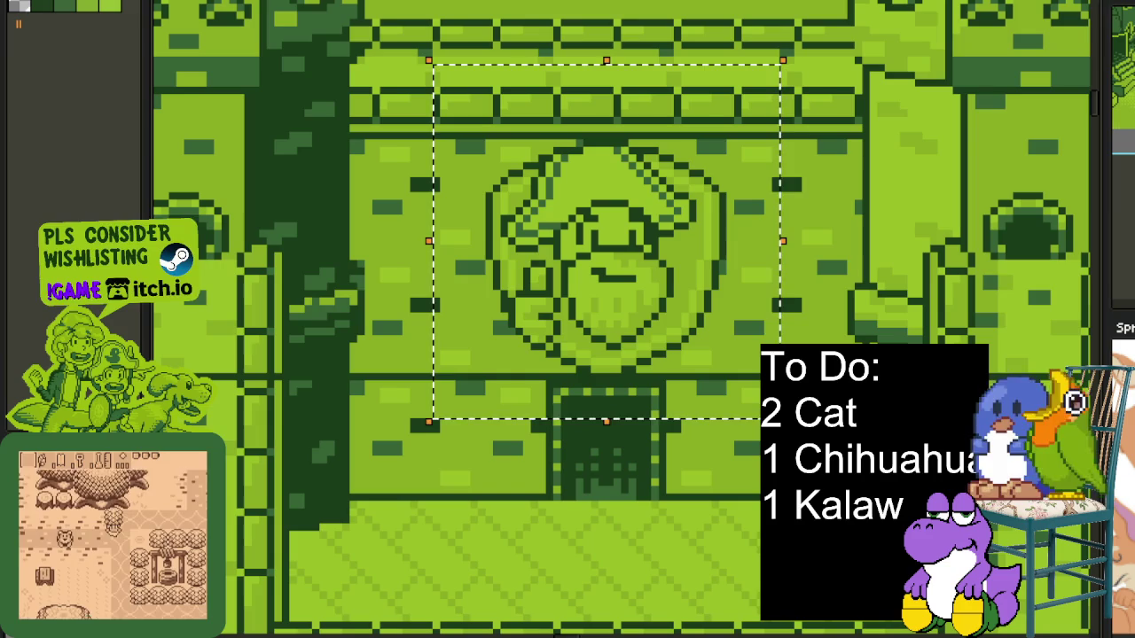
pyautogui.click(526, 255)
pyautogui.scroll(1, 525, 254)
pyautogui.moveTo(454, 229); pyautogui.dragTo(610, 426)
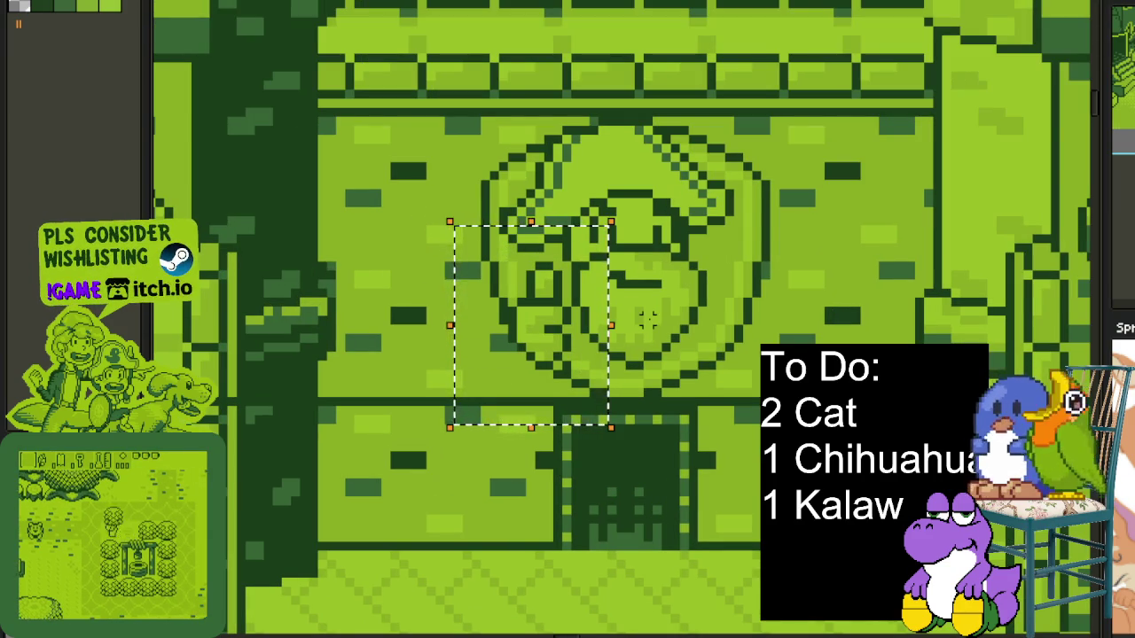
pyautogui.scroll(-1, 745, 232)
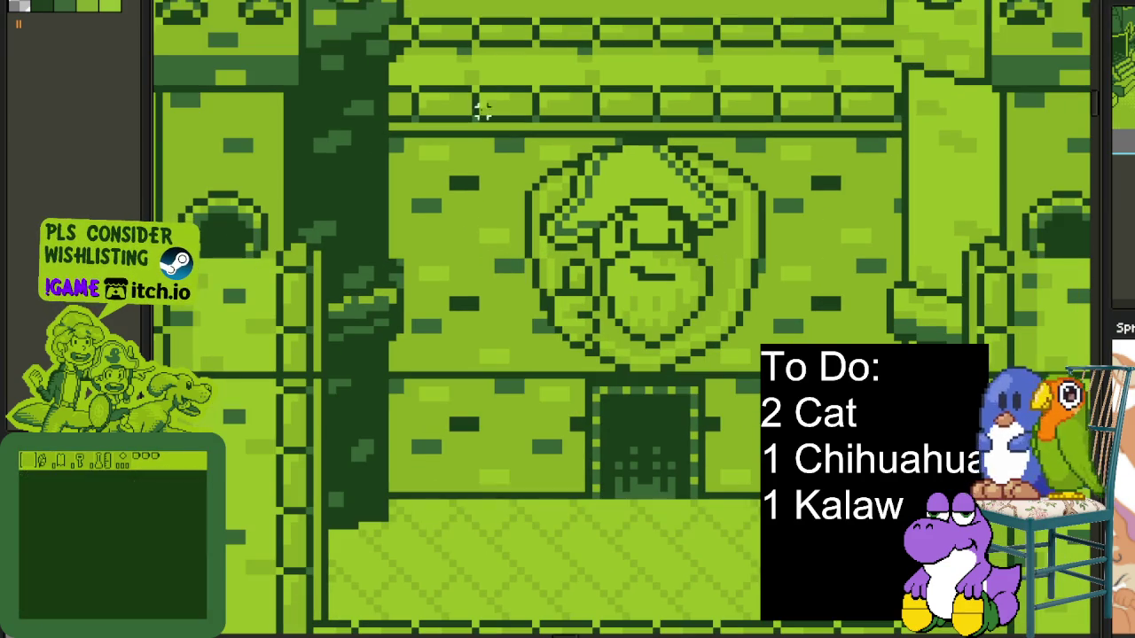
pyautogui.moveTo(476, 105)
pyautogui.mouseDown()
pyautogui.moveTo(878, 460)
pyautogui.moveTo(844, 457)
pyautogui.mouseUp()
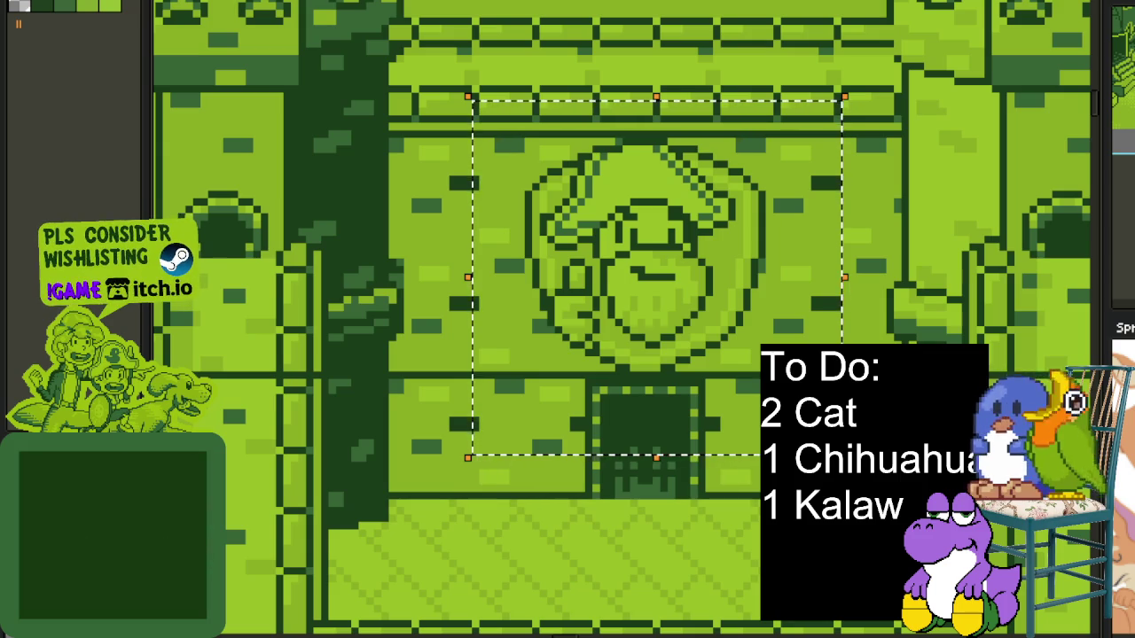
pyautogui.scroll(-1, 375, 404)
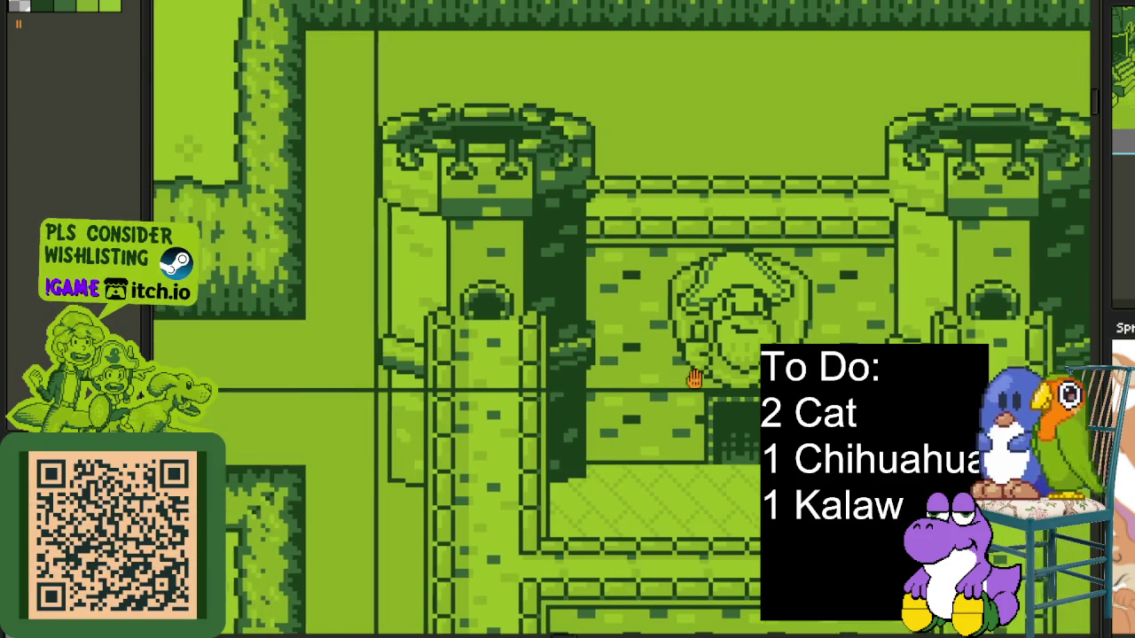
# Zoom and pan left back to the Gear Screen.
pyautogui.scroll(1, 486, 403)
pyautogui.scroll(-2, 486, 403)
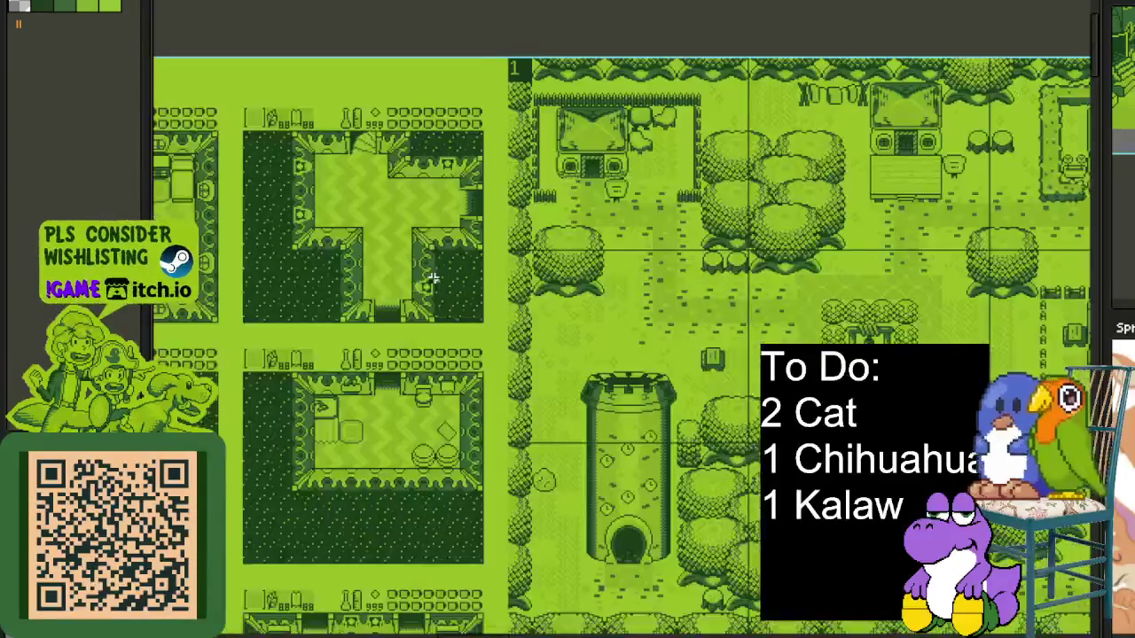
pyautogui.scroll(2, 486, 297)
pyautogui.scroll(-2, 486, 297)
pyautogui.hscroll(-5, 486, 297)
pyautogui.hscroll(-5, 486, 297)
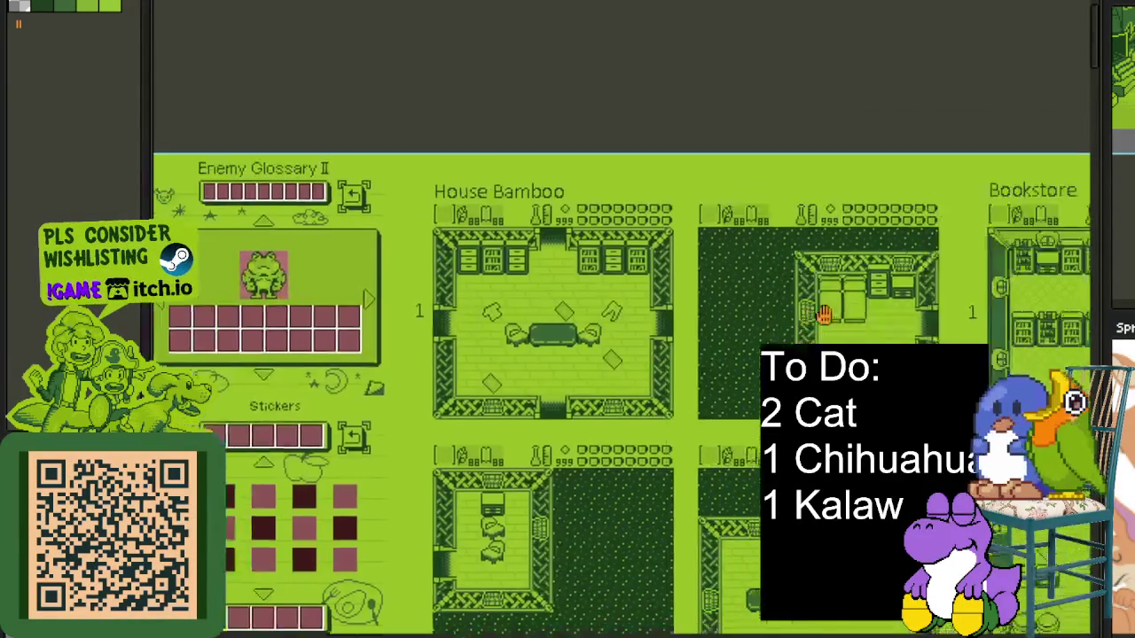
pyautogui.scroll(2, 486, 297)
pyautogui.scroll(-1, 614, 206)
pyautogui.hscroll(-5, 613, 206)
pyautogui.hscroll(-5, 613, 206)
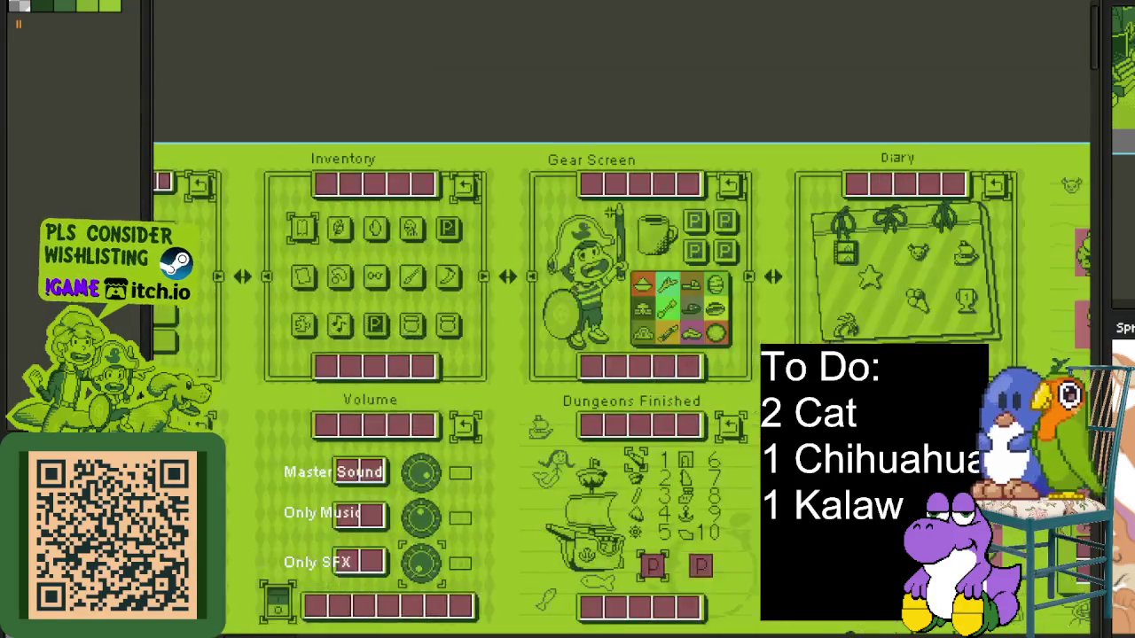
pyautogui.scroll(2, 614, 206)
pyautogui.scroll(1, 615, 214)
# Rectangle-select the pirate's face and raised arm, then look around the menu sheet.
pyautogui.moveTo(494, 117); pyautogui.dragTo(705, 538)
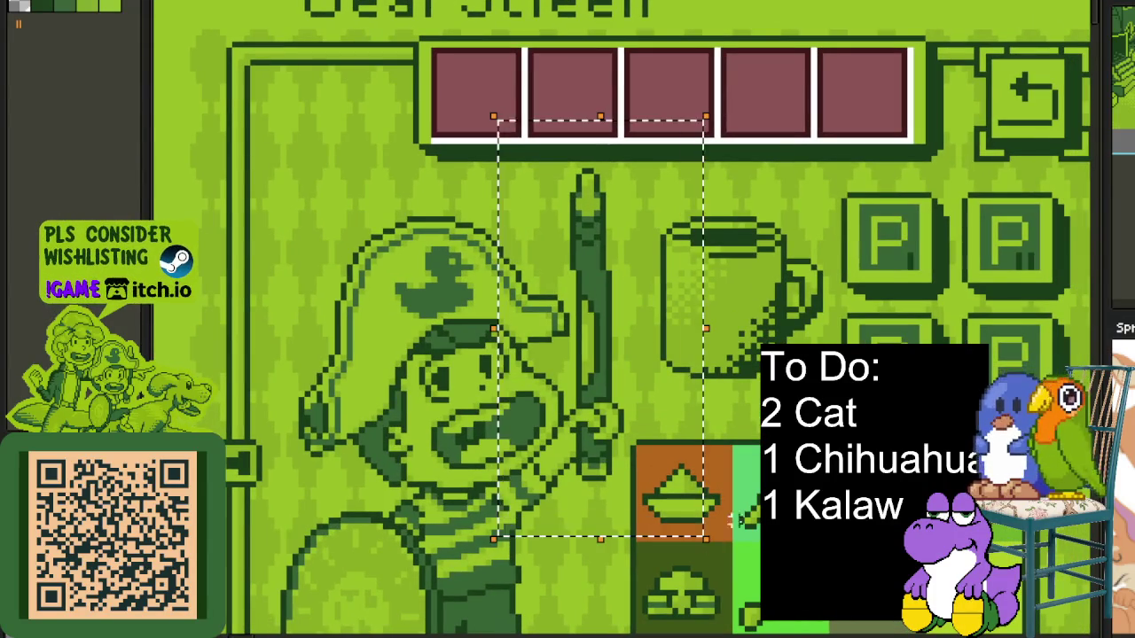
pyautogui.scroll(-2, 698, 310)
pyautogui.hscroll(2, 699, 310)
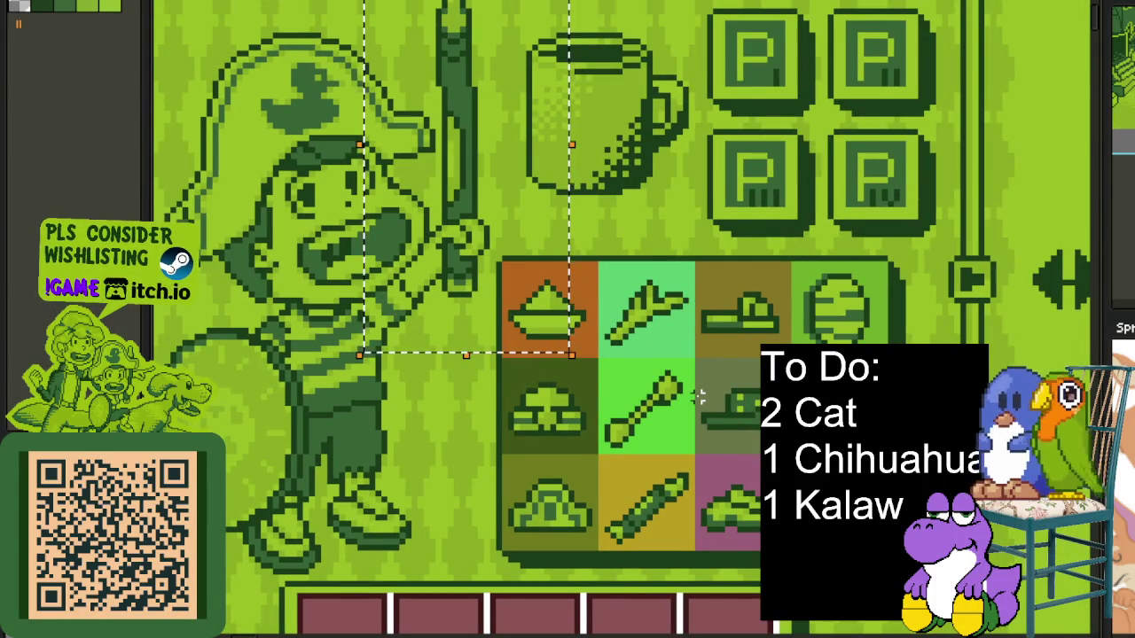
pyautogui.scroll(2, 851, 297)
pyautogui.hscroll(-1, 851, 297)
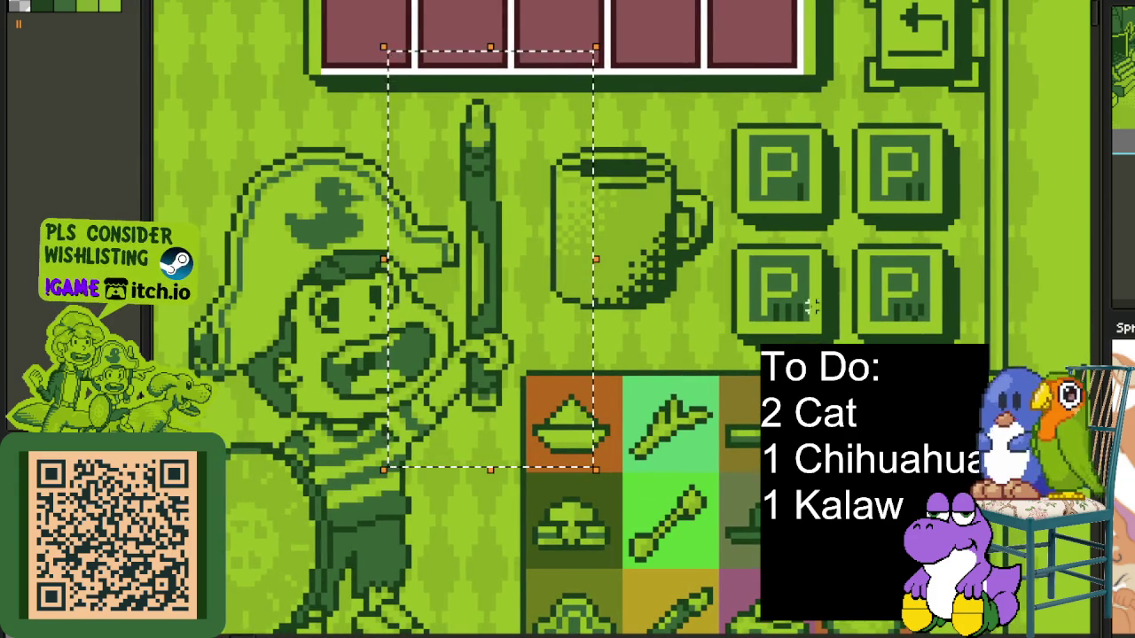
pyautogui.scroll(-2, 802, 304)
pyautogui.scroll(-1, 803, 305)
pyautogui.scroll(-1, 803, 304)
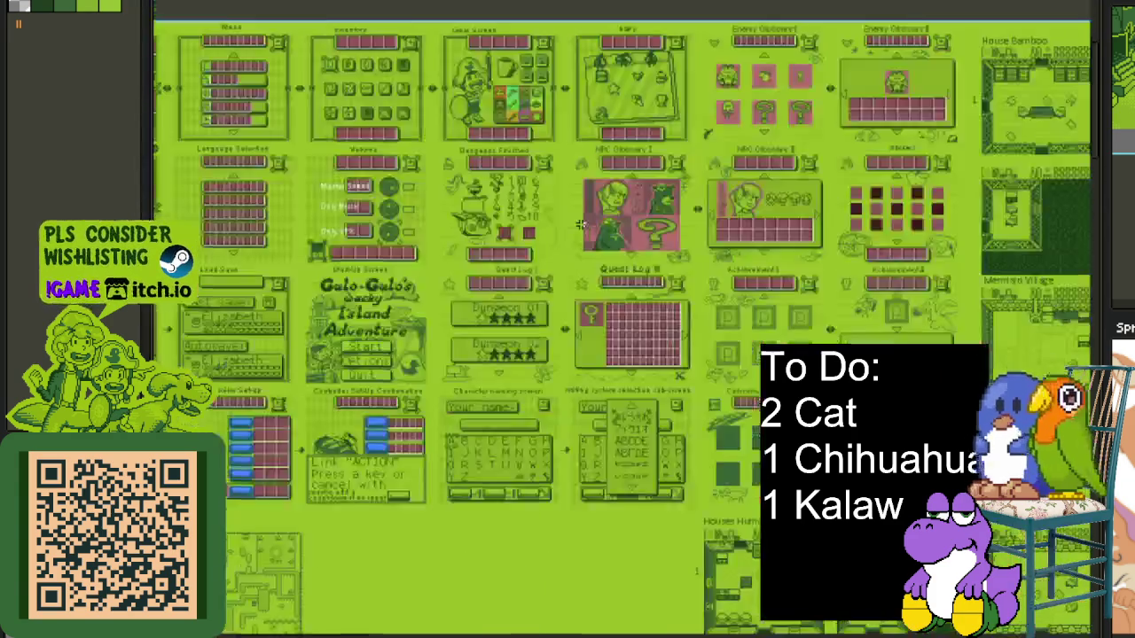
pyautogui.scroll(-3, 541, 159)
pyautogui.scroll(1, 605, 305)
pyautogui.scroll(1, 605, 304)
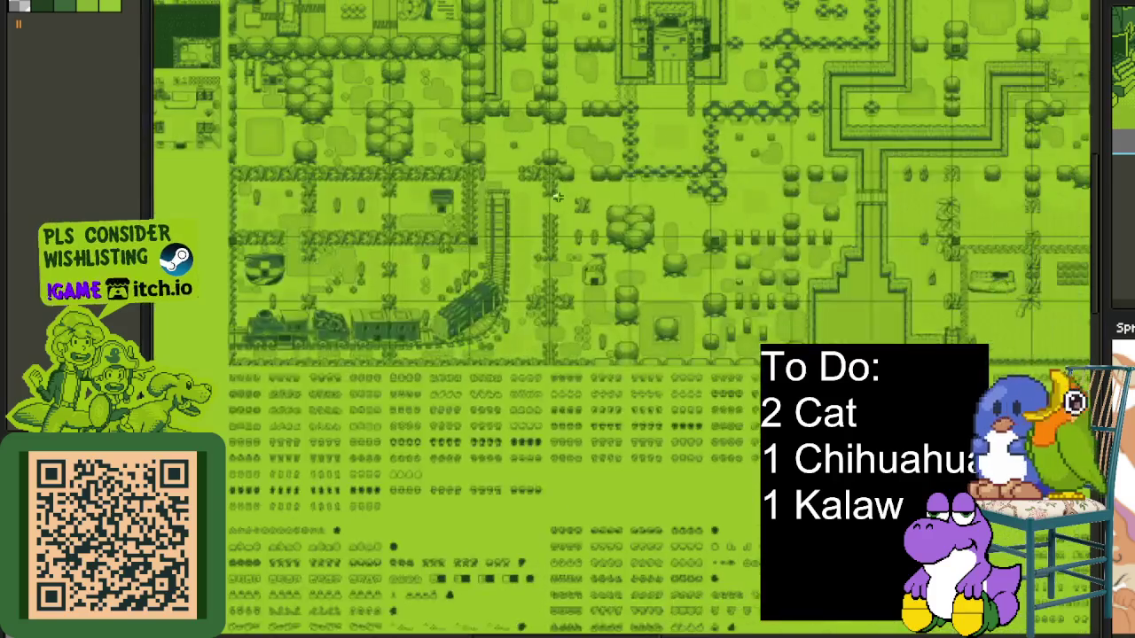
pyautogui.scroll(1, 606, 304)
pyautogui.scroll(1, 606, 305)
pyautogui.scroll(1, 508, 182)
pyautogui.scroll(1, 508, 182)
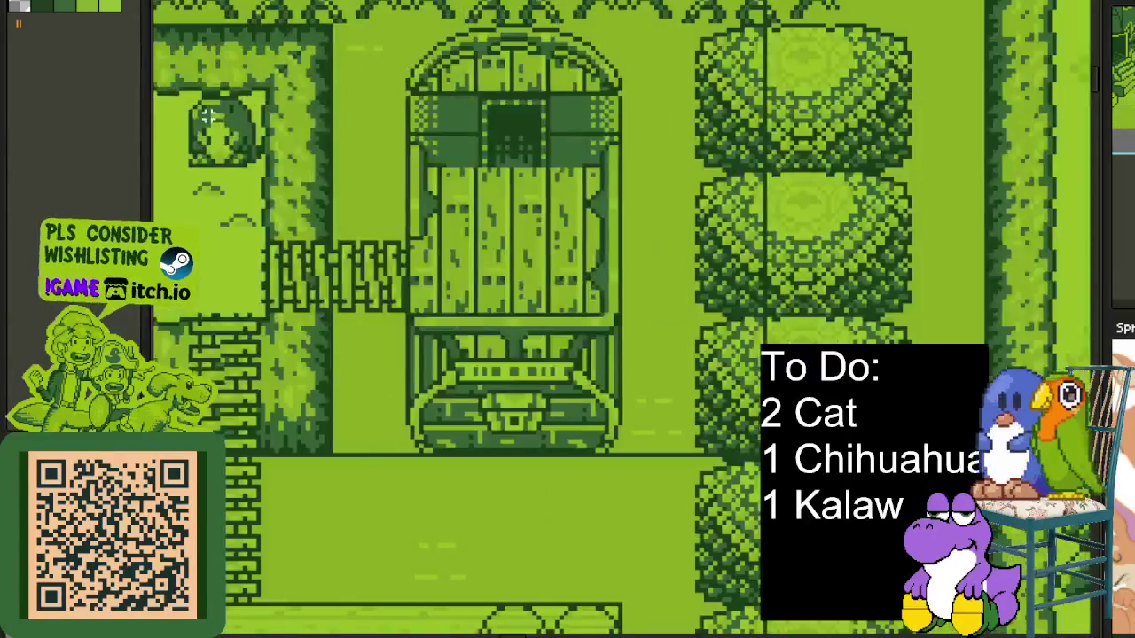
pyautogui.scroll(1, 508, 182)
pyautogui.moveTo(433, 120)
pyautogui.mouseDown()
pyautogui.moveTo(722, 309)
pyautogui.moveTo(742, 367)
pyautogui.mouseUp()
pyautogui.scroll(2, 603, 288)
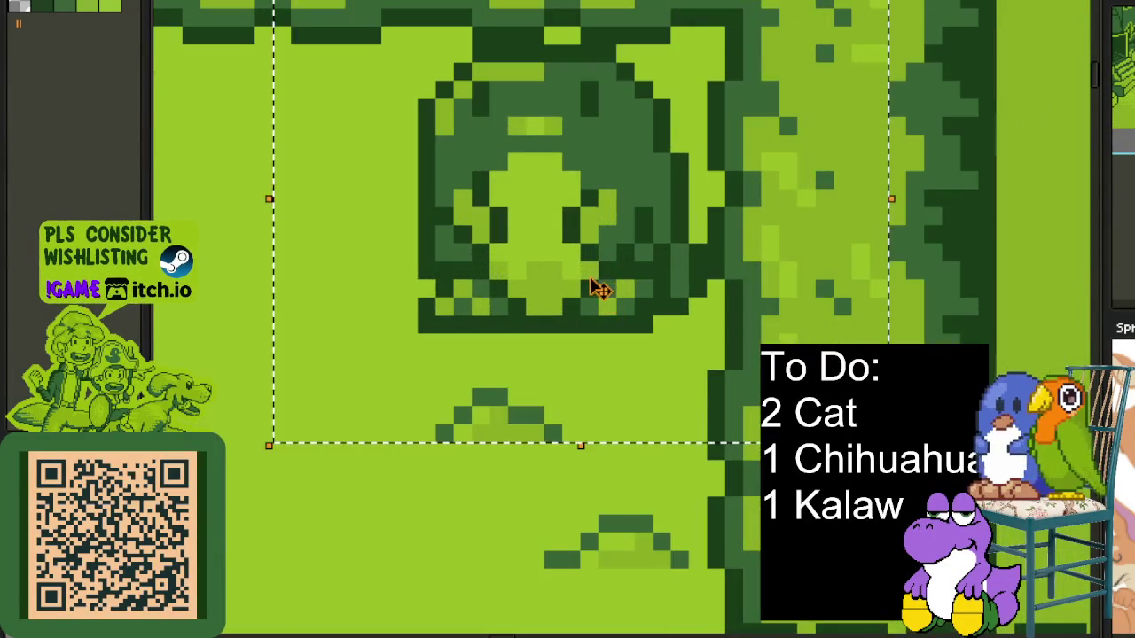
pyautogui.scroll(1, 593, 253)
pyautogui.scroll(1, 593, 252)
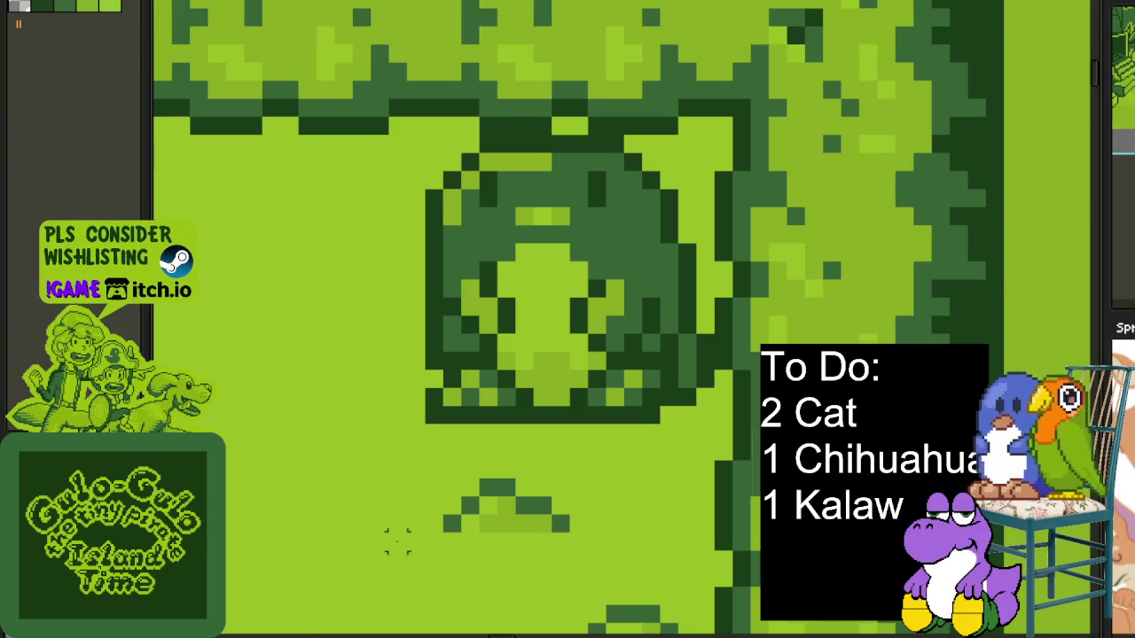
pyautogui.scroll(-3, 398, 541)
pyautogui.scroll(-1, 462, 417)
pyautogui.scroll(1, 527, 293)
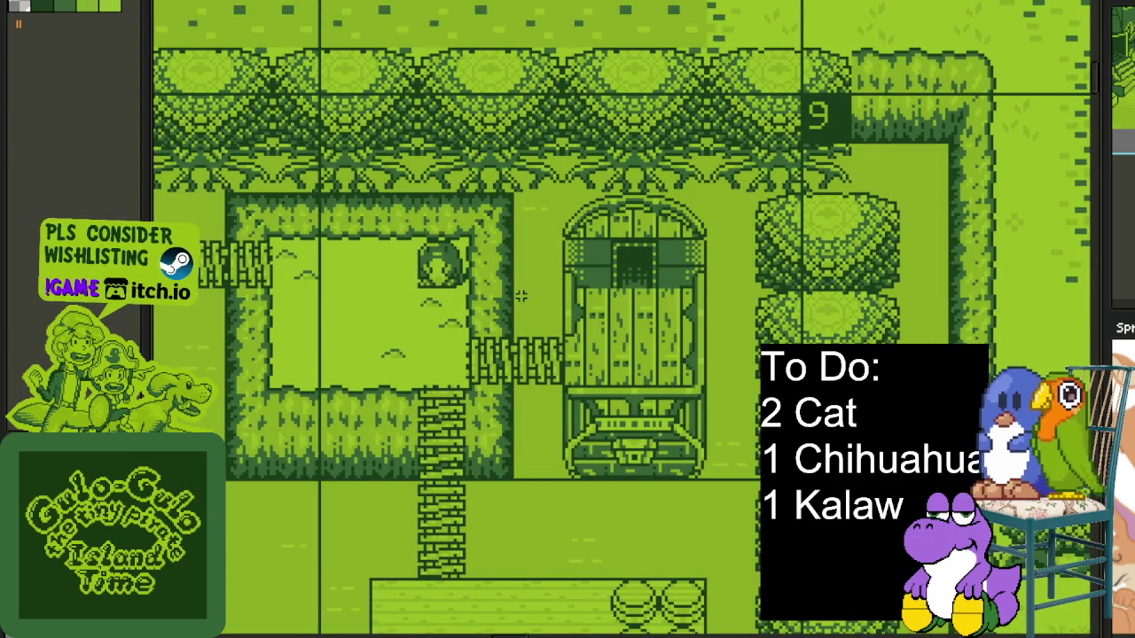
pyautogui.scroll(-3, 521, 297)
pyautogui.moveTo(476, 322)
pyautogui.mouseDown()
pyautogui.moveTo(515, 389)
pyautogui.moveTo(489, 459)
pyautogui.mouseUp()
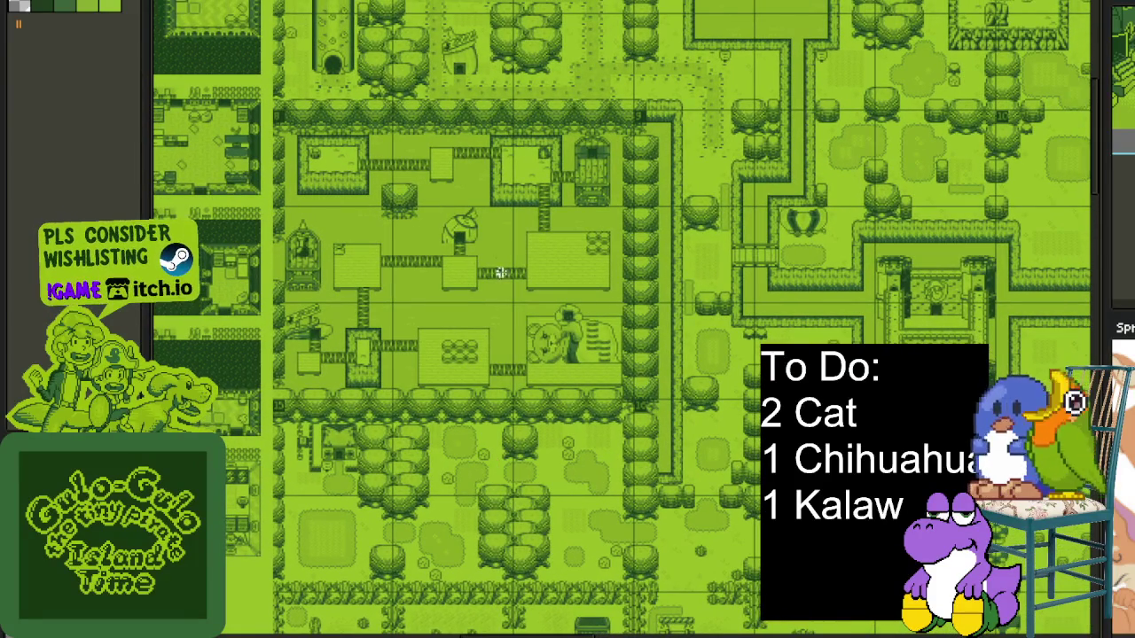
pyautogui.scroll(2, 539, 289)
pyautogui.moveTo(529, 289); pyautogui.dragTo(235, 228)
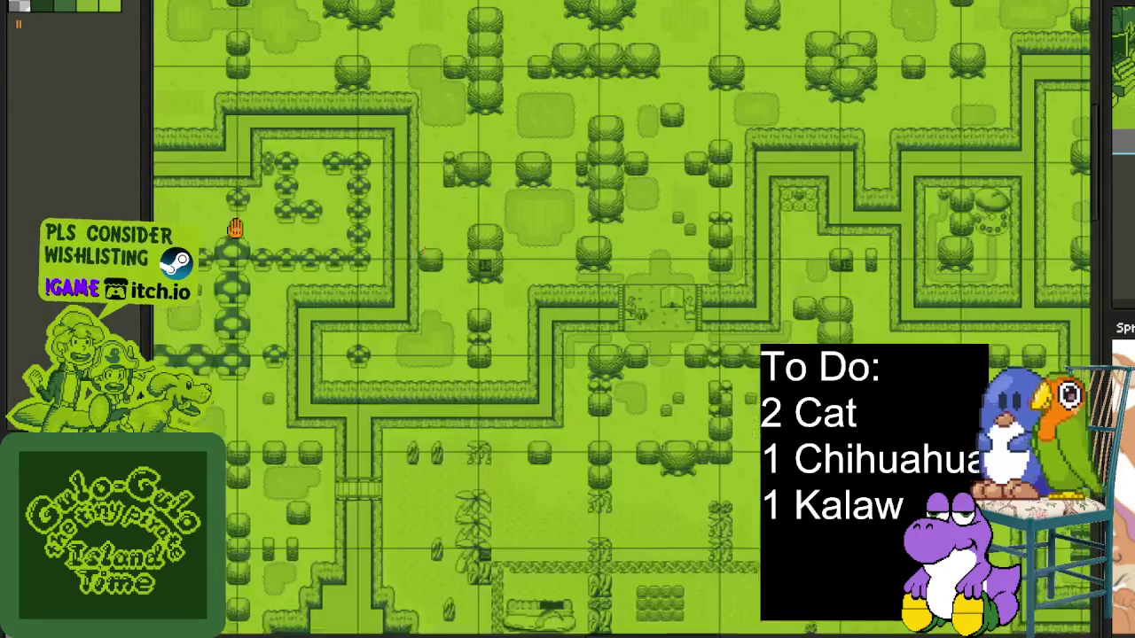
pyautogui.scroll(-2, 327, 256)
pyautogui.moveTo(327, 256); pyautogui.dragTo(570, 319)
pyautogui.scroll(2, 637, 329)
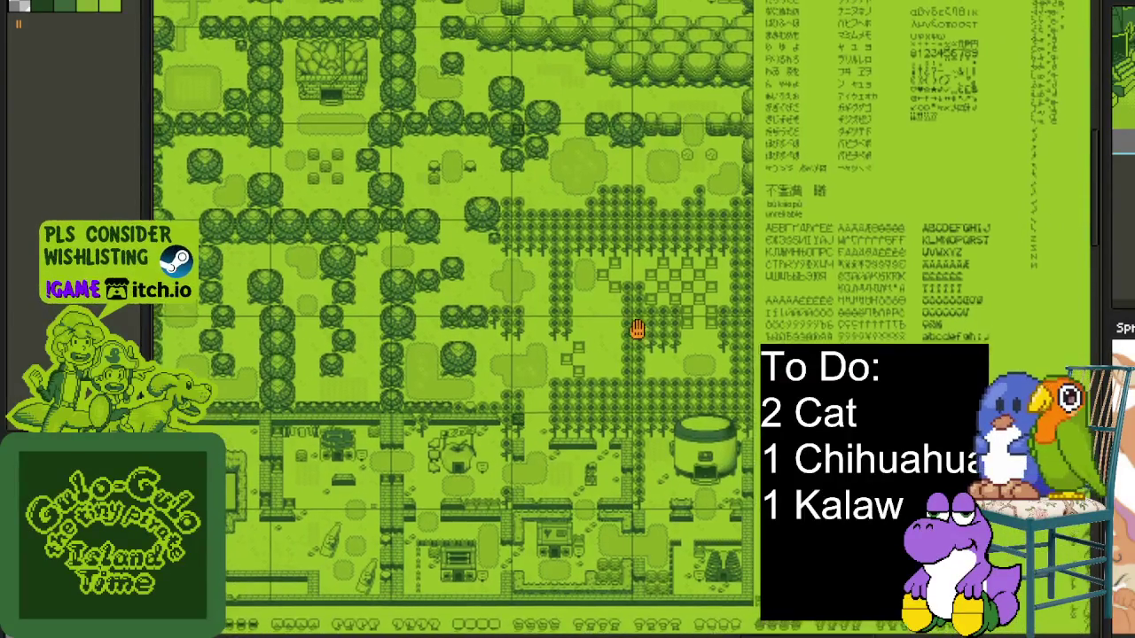
pyautogui.scroll(-1, 637, 329)
pyautogui.scroll(3, 637, 329)
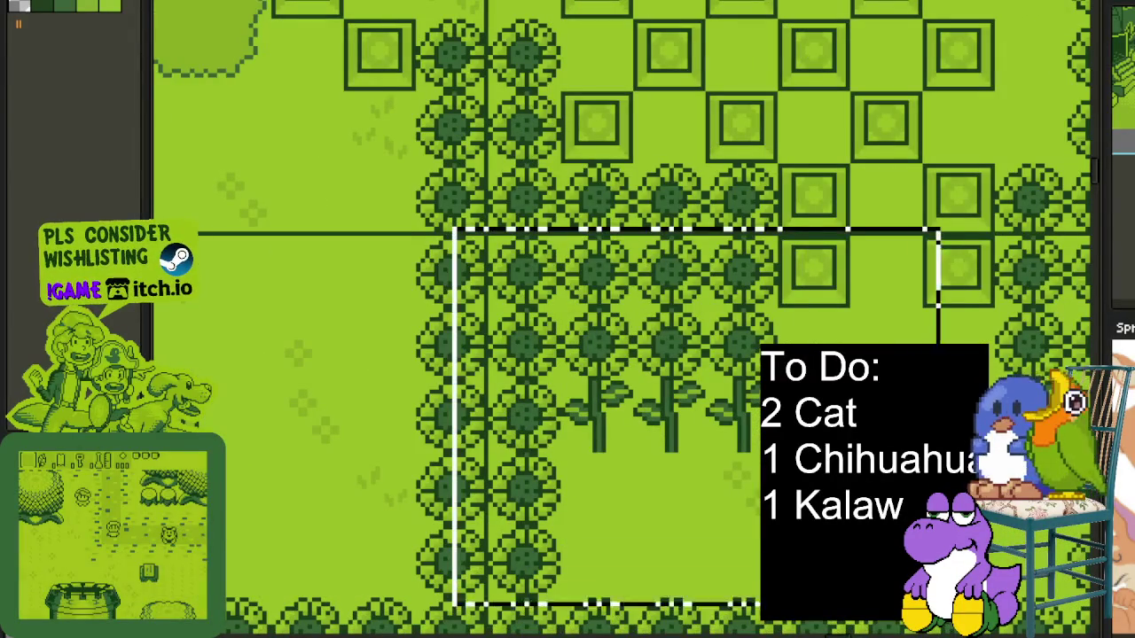
pyautogui.scroll(-1, 628, 147)
pyautogui.scroll(-1, 629, 147)
pyautogui.scroll(-1, 691, 266)
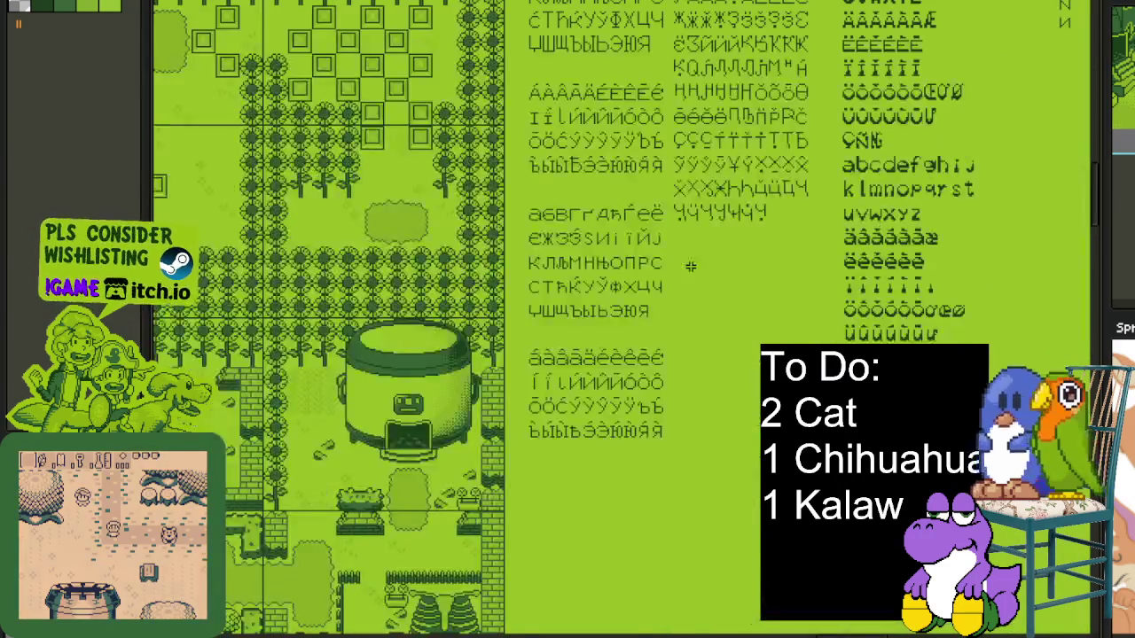
pyautogui.moveTo(691, 266)
pyautogui.mouseDown()
pyautogui.moveTo(607, 369)
pyautogui.moveTo(481, 464)
pyautogui.mouseUp()
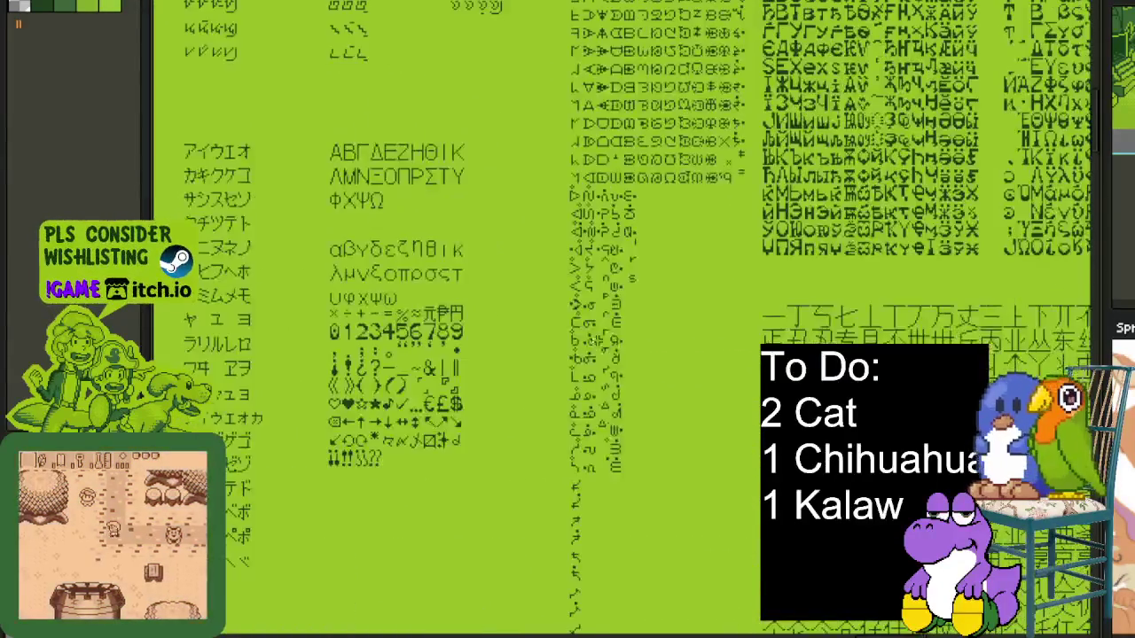
pyautogui.moveTo(638, 292)
pyautogui.mouseDown()
pyautogui.moveTo(616, 497)
pyautogui.moveTo(588, 385)
pyautogui.moveTo(554, 326)
pyautogui.moveTo(545, 630)
pyautogui.moveTo(536, 554)
pyautogui.mouseUp()
pyautogui.moveTo(676, 391); pyautogui.dragTo(246, 277)
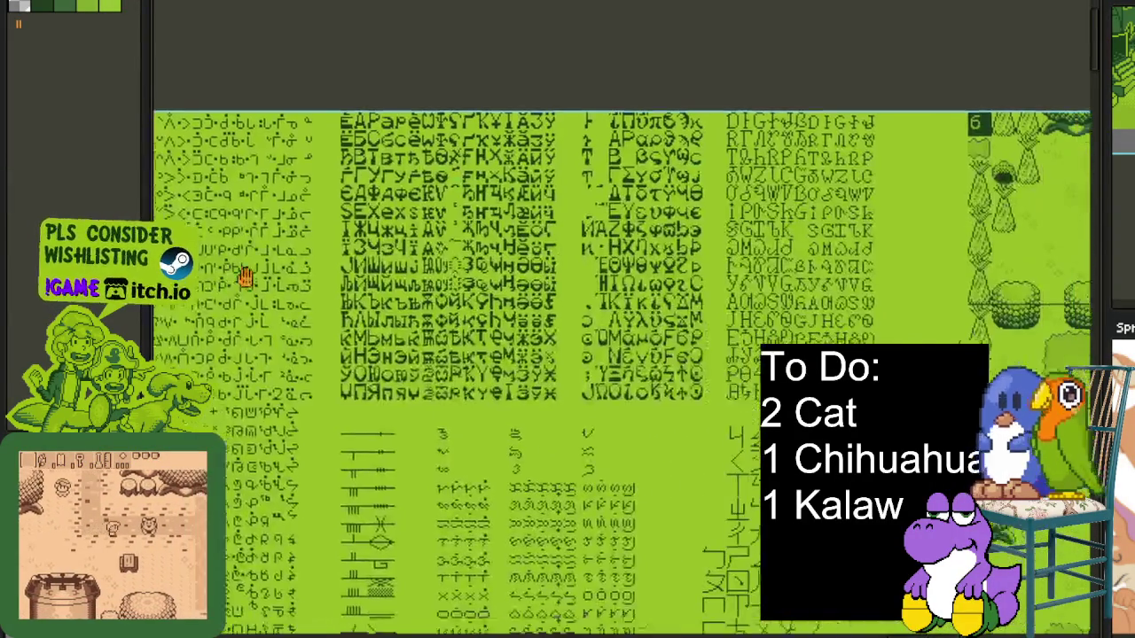
pyautogui.scroll(-2, 245, 277)
pyautogui.scroll(2, 399, 310)
pyautogui.scroll(-3, 558, 340)
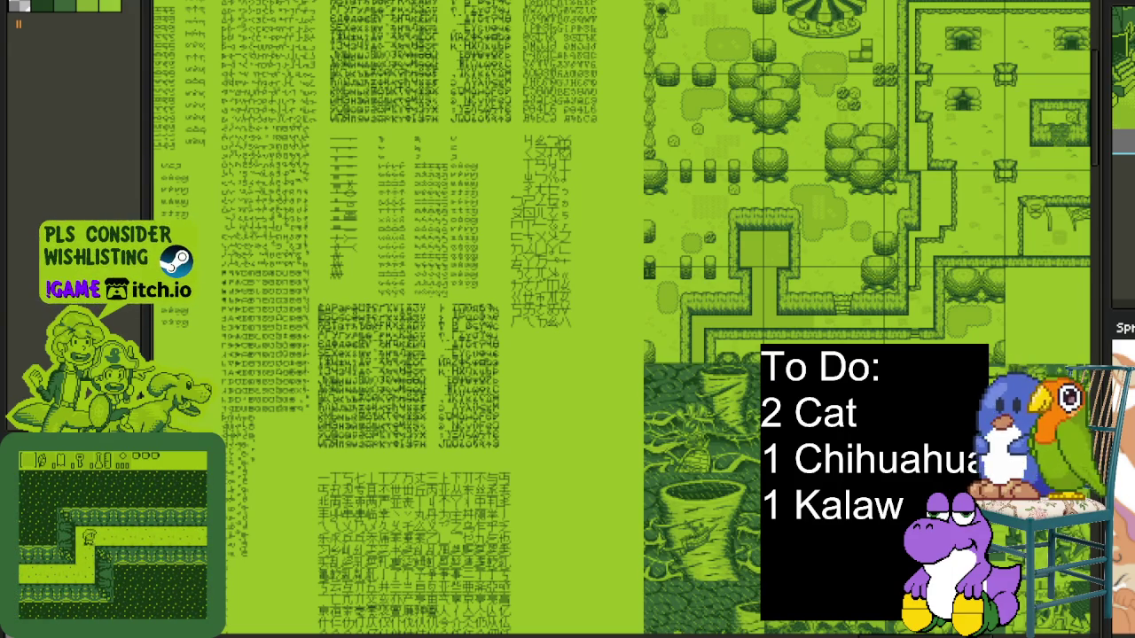
pyautogui.scroll(-1, 297, 419)
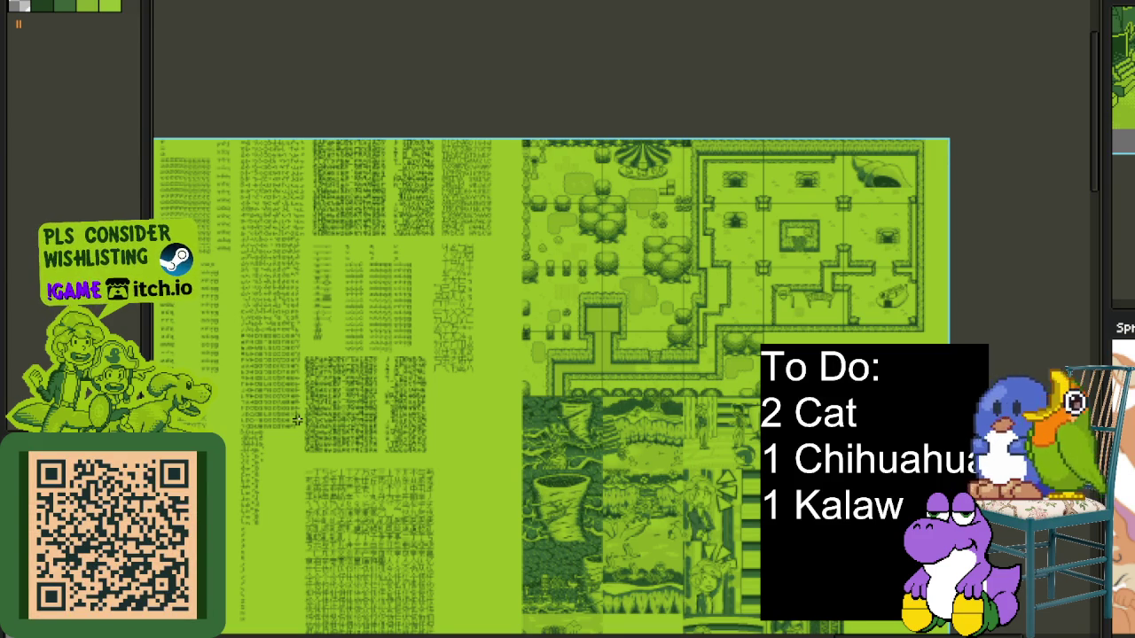
pyautogui.scroll(-1, 719, 294)
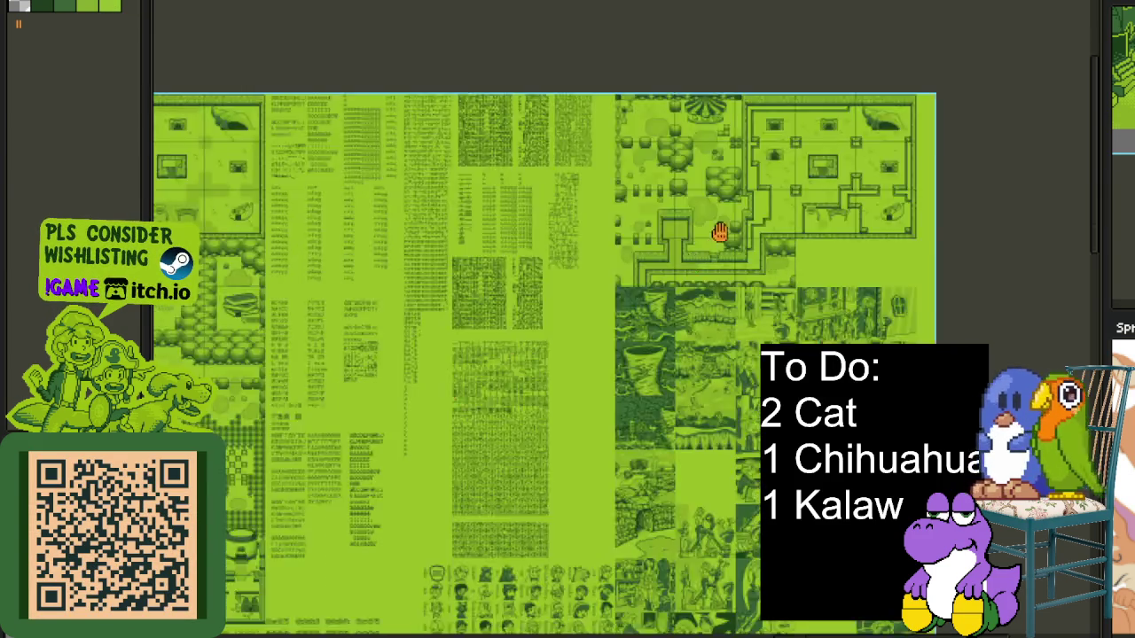
pyautogui.scroll(3, 719, 294)
pyautogui.moveTo(621, 222); pyautogui.dragTo(718, 294)
pyautogui.scroll(2, 620, 267)
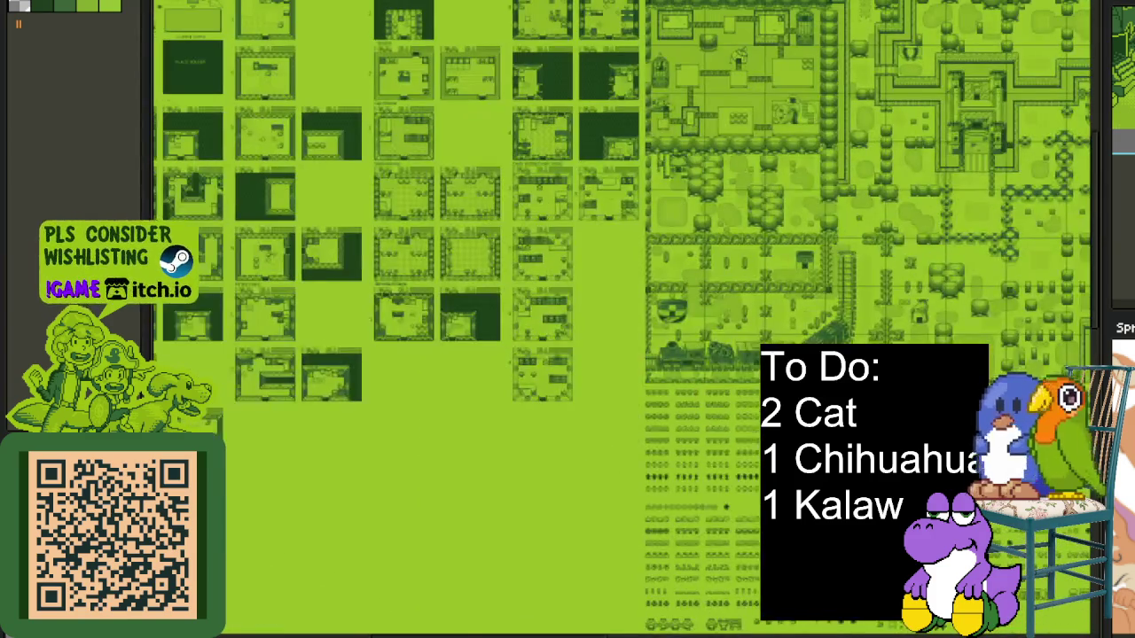
pyautogui.scroll(2, 555, 232)
pyautogui.scroll(1, 555, 232)
pyautogui.scroll(2, 555, 232)
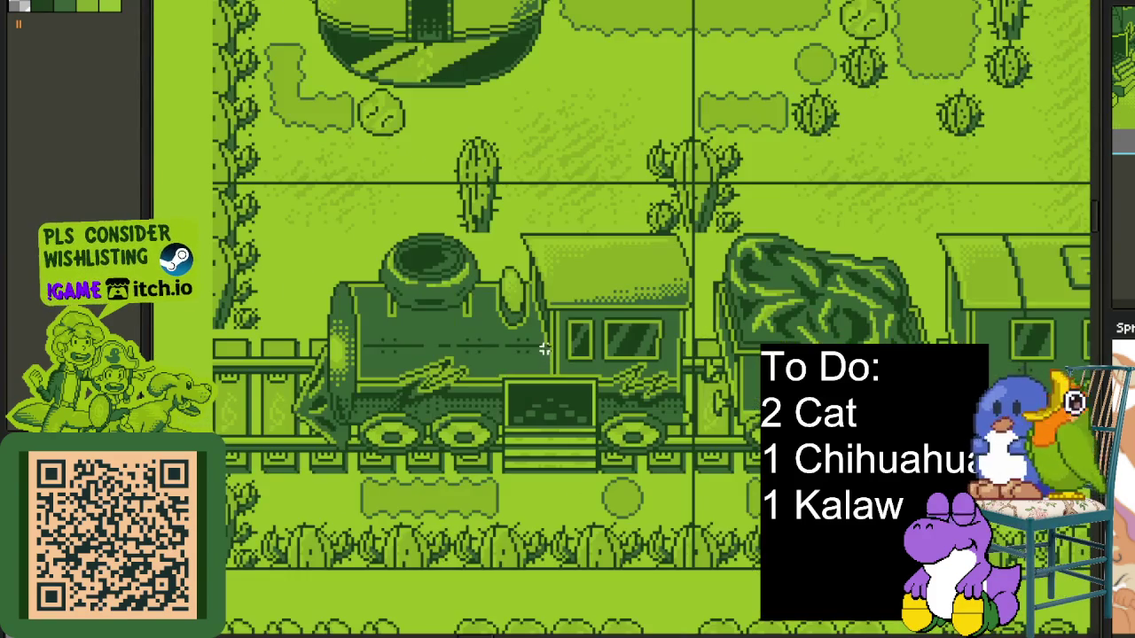
pyautogui.moveTo(671, 177)
pyautogui.mouseDown()
pyautogui.moveTo(442, 417)
pyautogui.moveTo(193, 567)
pyautogui.mouseUp()
pyautogui.hotkey('ctrl', 'd')
pyautogui.scroll(-2, 671, 413)
pyautogui.moveTo(671, 413); pyautogui.dragTo(520, 471)
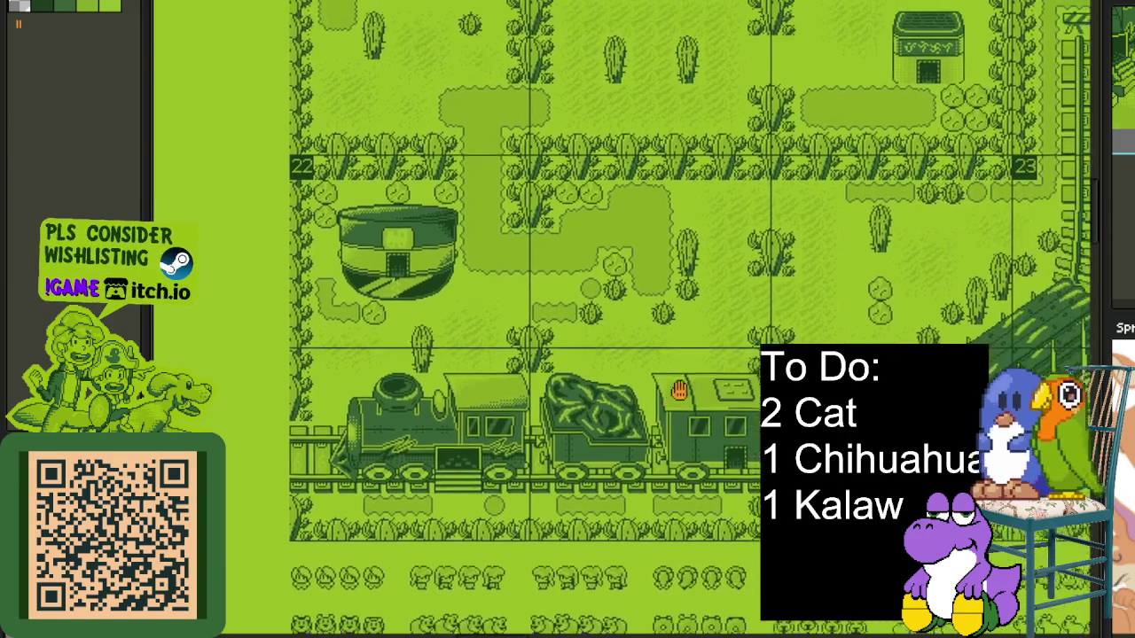
pyautogui.moveTo(1002, 262)
pyautogui.mouseDown()
pyautogui.moveTo(670, 446)
pyautogui.moveTo(290, 544)
pyautogui.mouseUp()
pyautogui.click(403, 596)
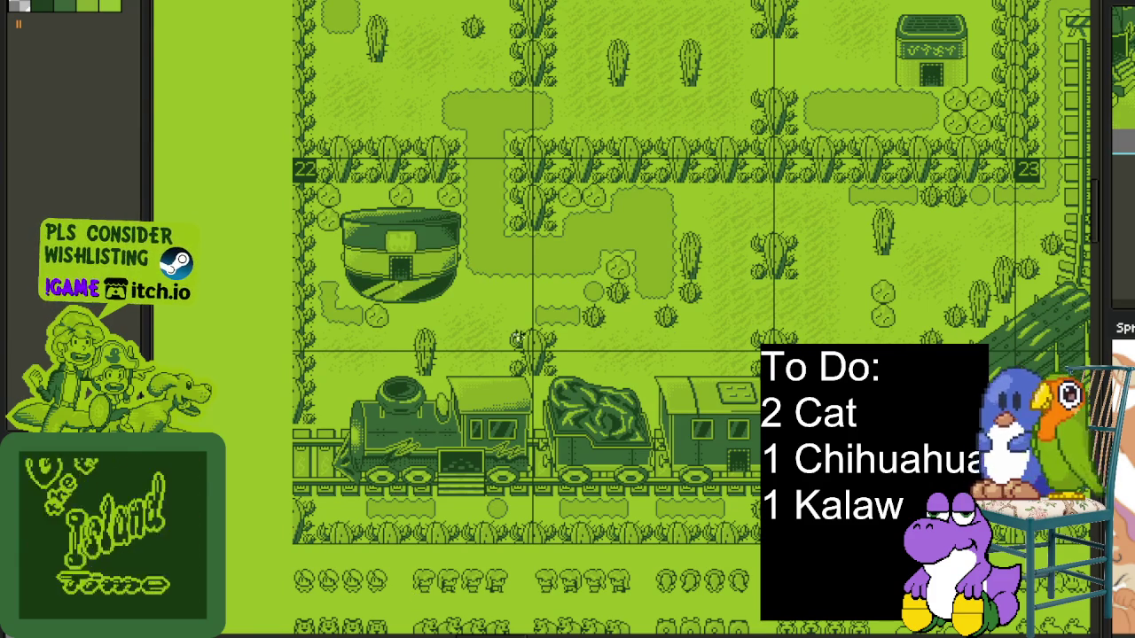
pyautogui.press('-')
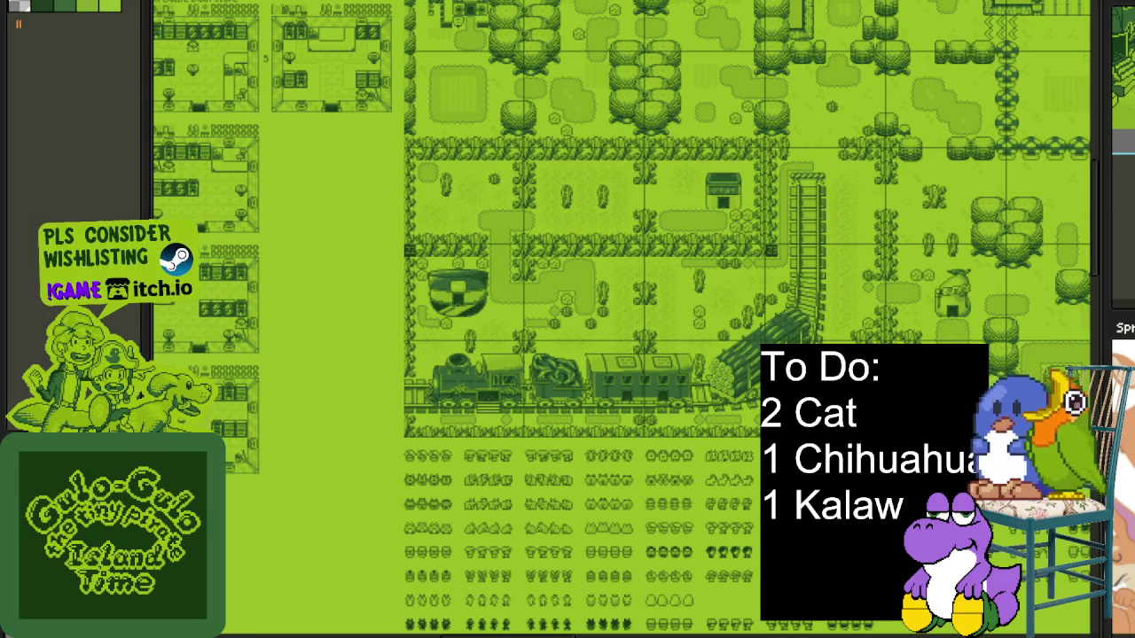
pyautogui.scroll(-3, 619, 258)
pyautogui.scroll(3, 620, 258)
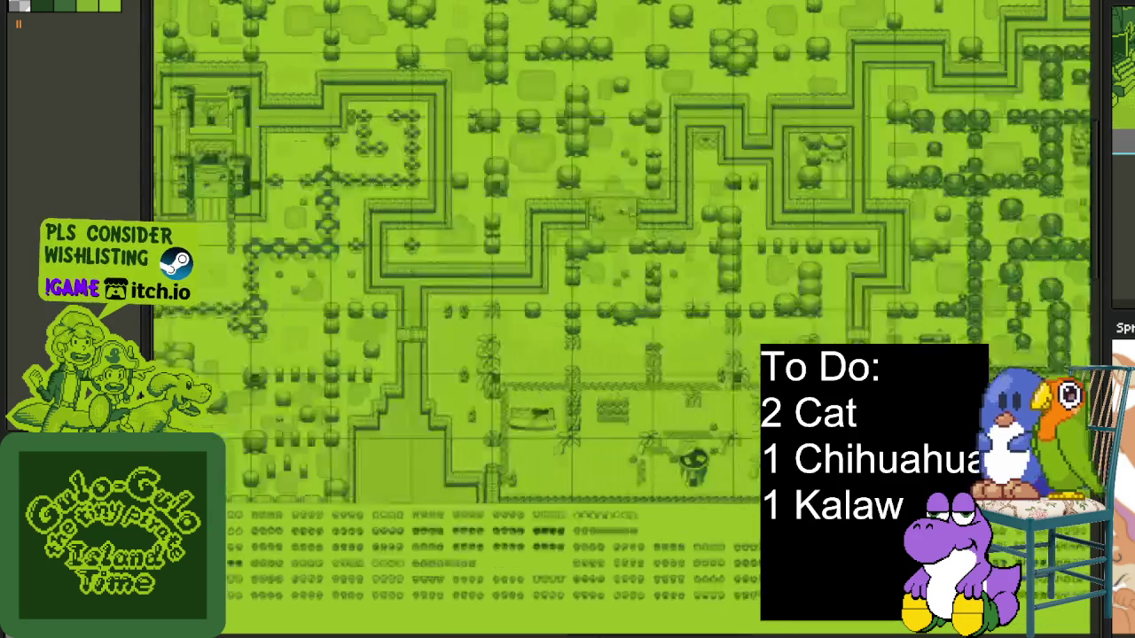
pyautogui.scroll(-3, 620, 213)
pyautogui.scroll(3, 626, 425)
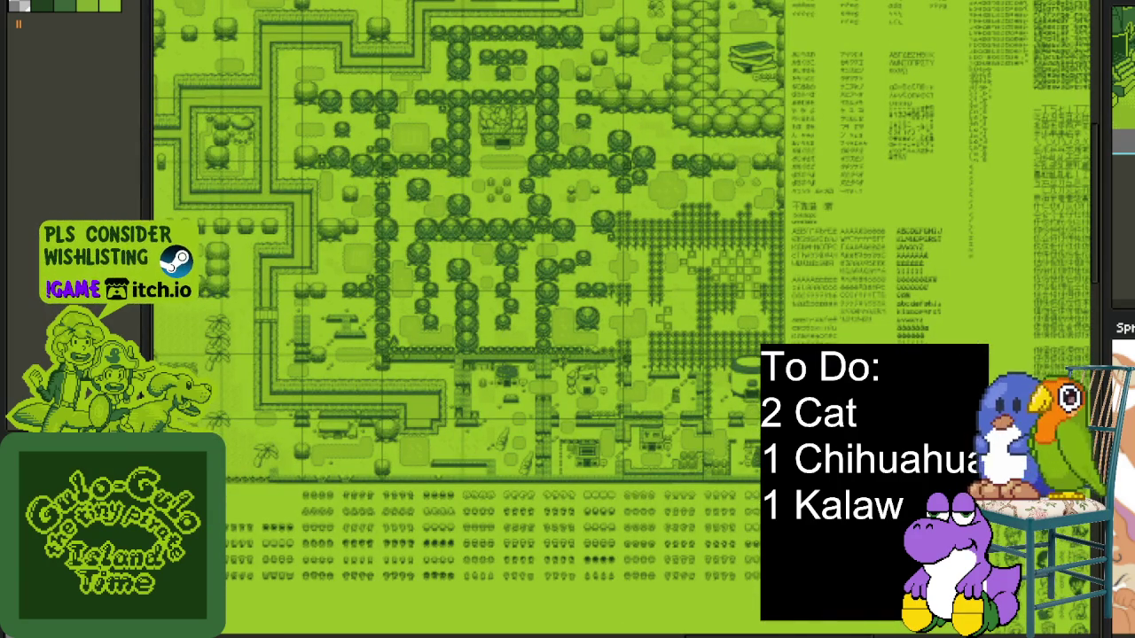